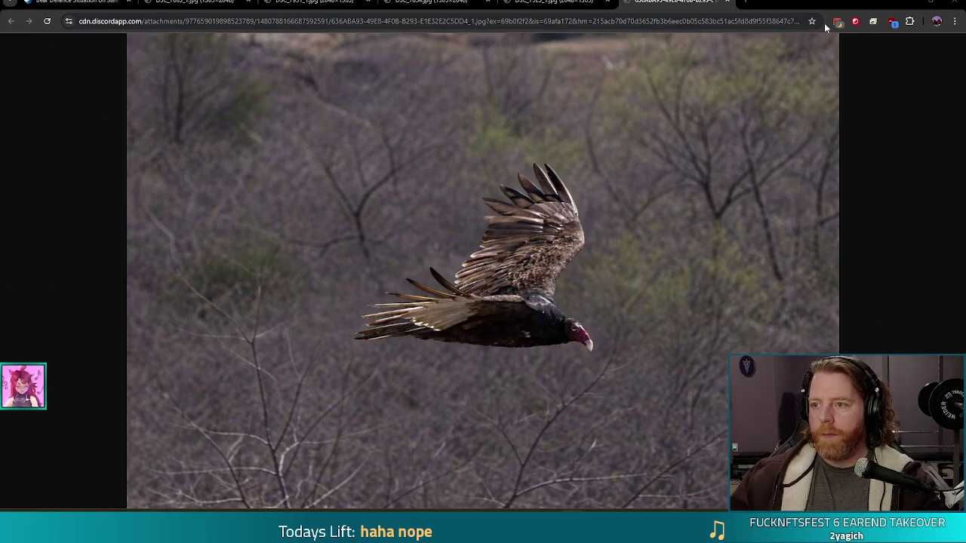
# Step: Switch from Chrome's vulture photo back to the Godot editor running the game
pyautogui.hotkey('alt', 'Tab')
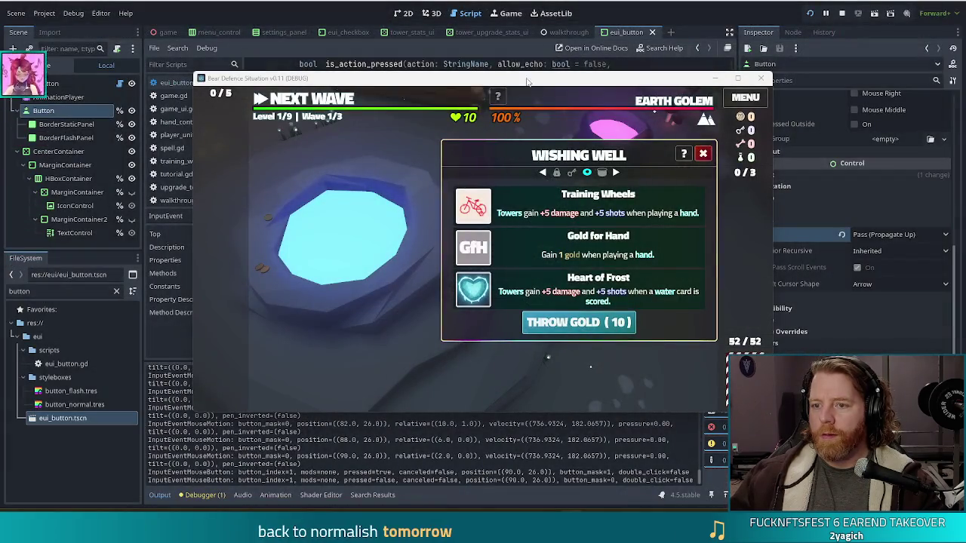
# Step: Move the game window aside and bring the script editor with the InputEvent reference to the front
pyautogui.moveTo(453, 77)
pyautogui.mouseDown()
pyautogui.moveTo(425, 79)
pyautogui.moveTo(412, 67)
pyautogui.mouseUp()
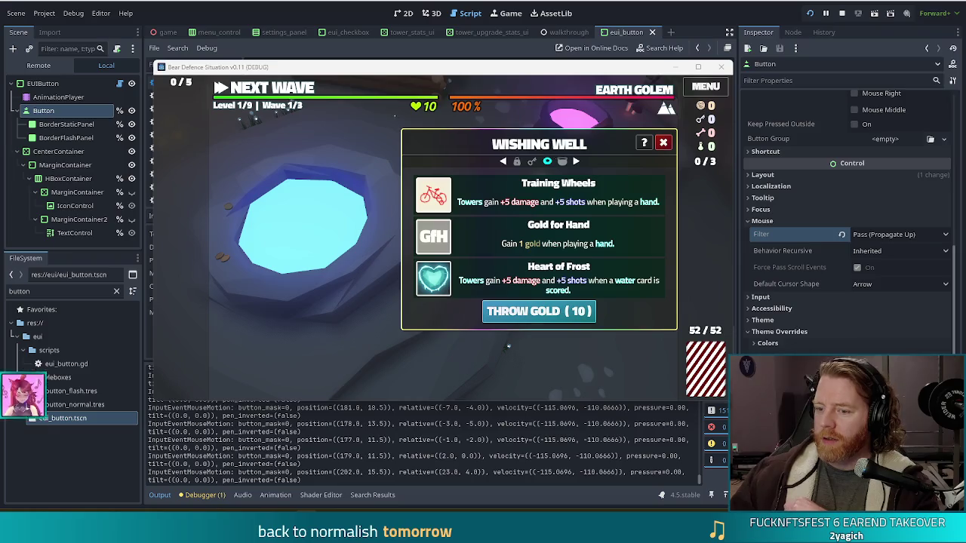
pyautogui.click(304, 49)
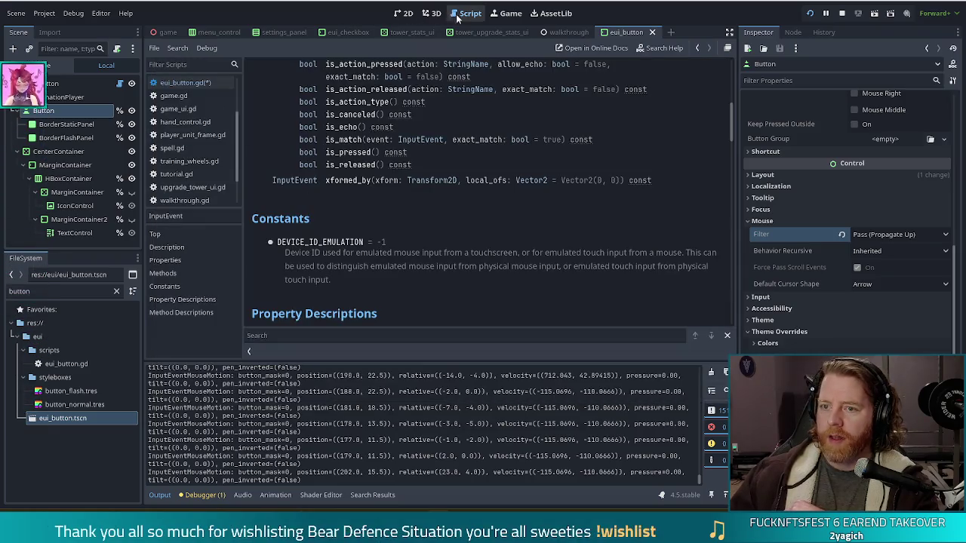
# Step: Select e.stop on line 161 of eui_button.gd, then switch to the Using InputEvent docs
pyautogui.hotkey('ctrl', 'w')
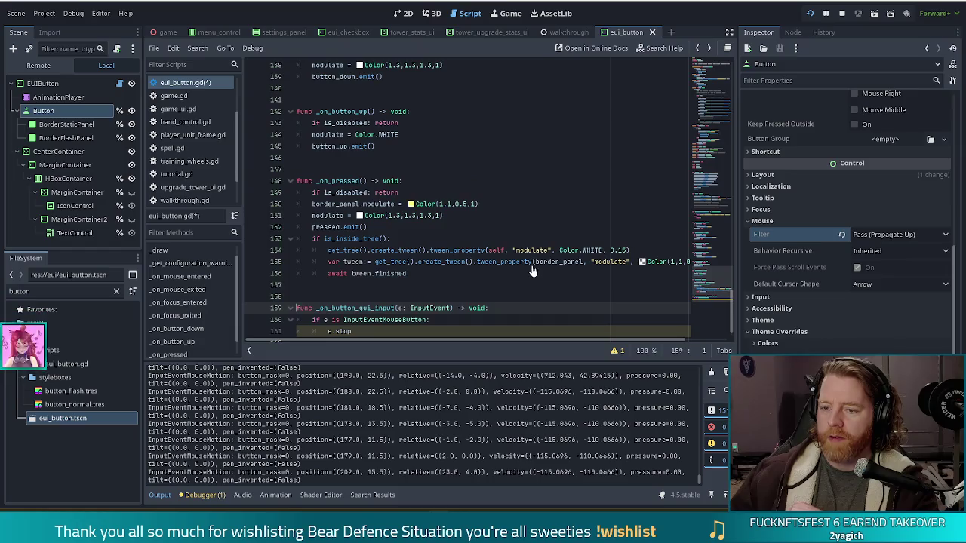
pyautogui.click(381, 308)
pyautogui.hotkey('shift', 'Home')
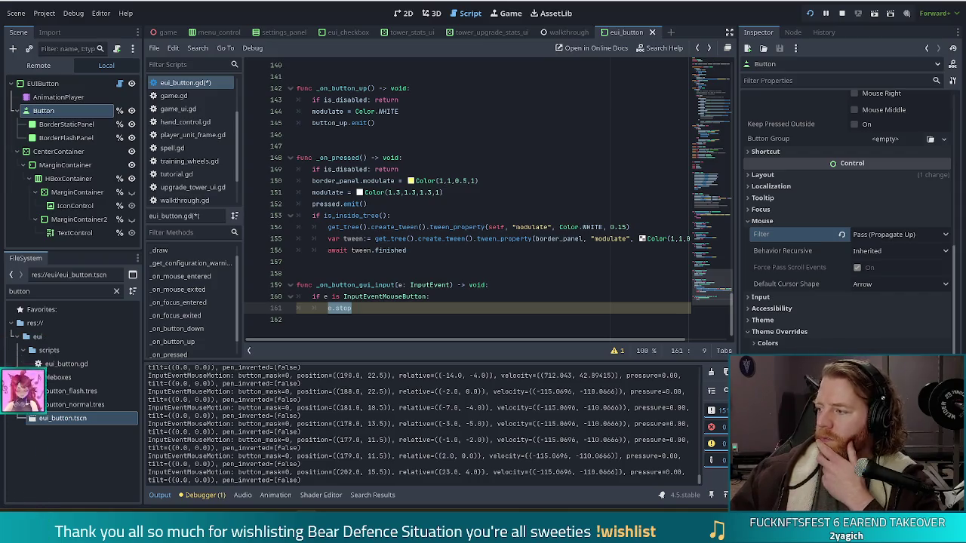
pyautogui.hotkey('alt', 'Tab')
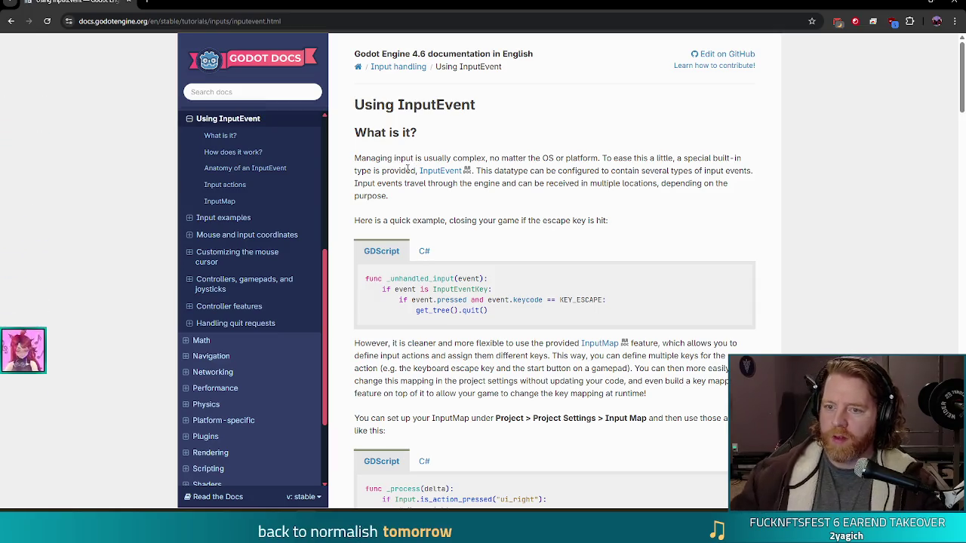
# Step: Search the page for 'unhandled', go to the next match, and open Viewport's set_input_as_handled() reference
pyautogui.hotkey('ctrl', 'f')
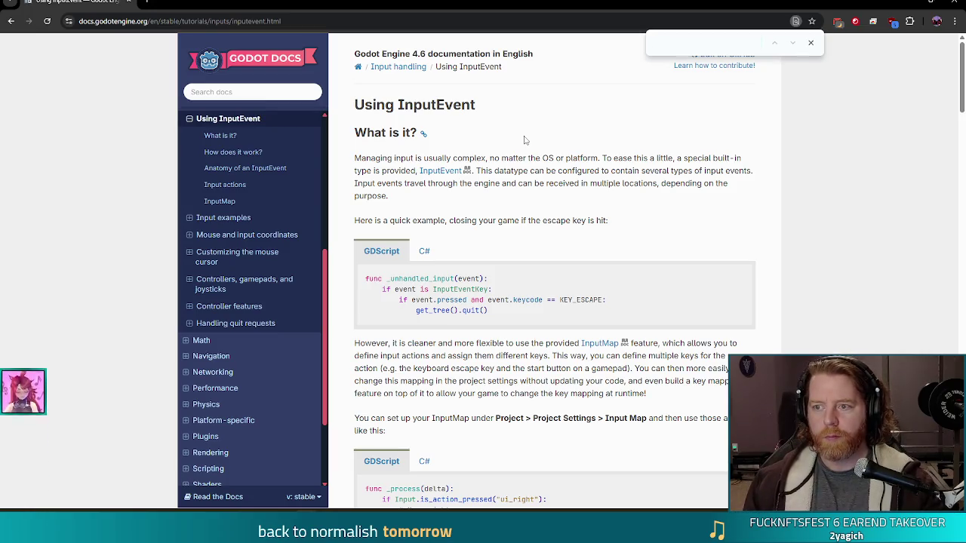
pyautogui.write('unhandled')
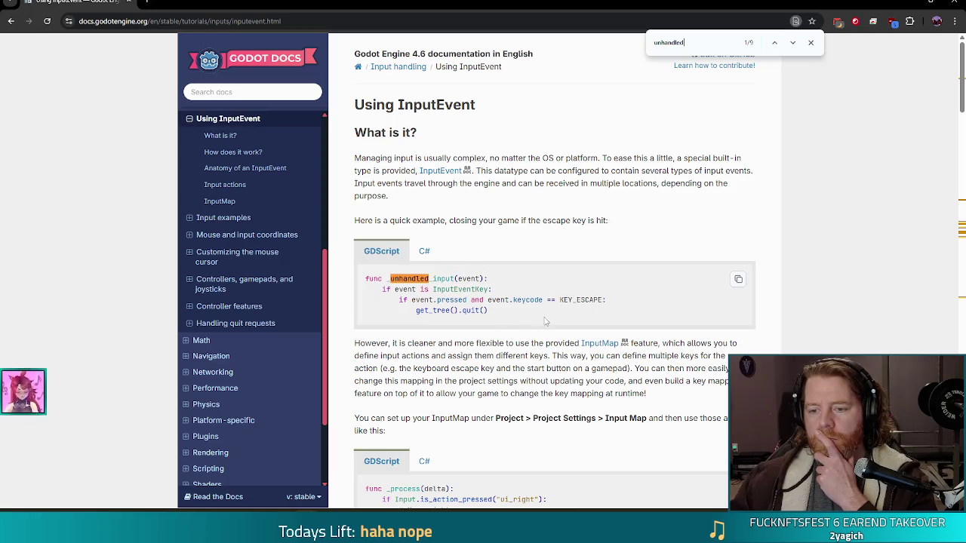
pyautogui.click(792, 42)
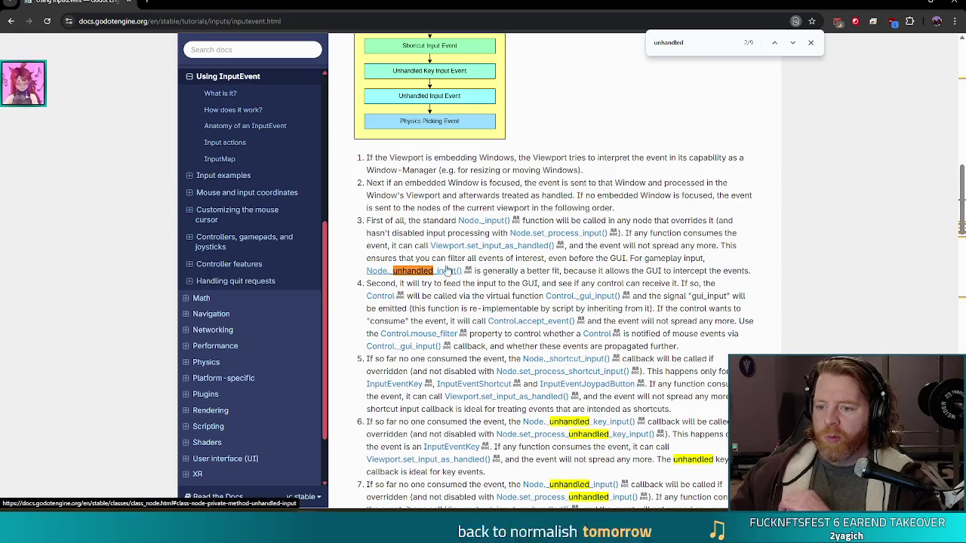
pyautogui.click(519, 251)
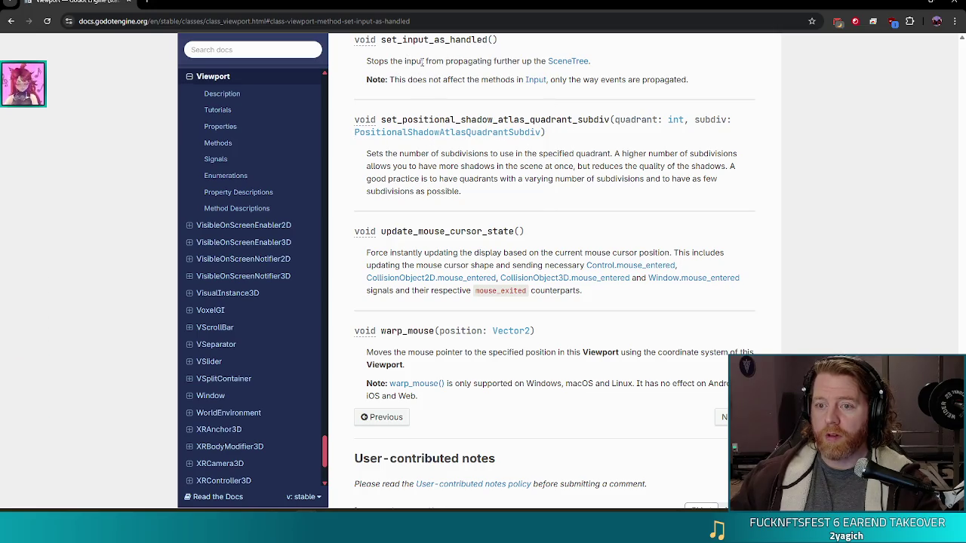
# Step: Return to eui_button.gd in Godot and reselect e.stop on line 161
pyautogui.scroll(2, 451, 96)
pyautogui.scroll(1, 452, 95)
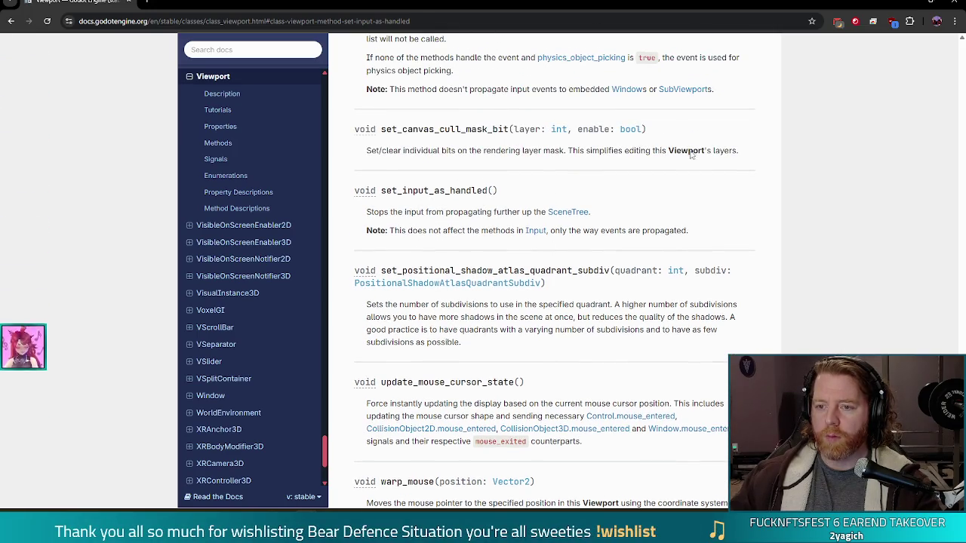
pyautogui.click(904, 3)
pyautogui.click(373, 309)
pyautogui.hotkey('shift', 'Home')
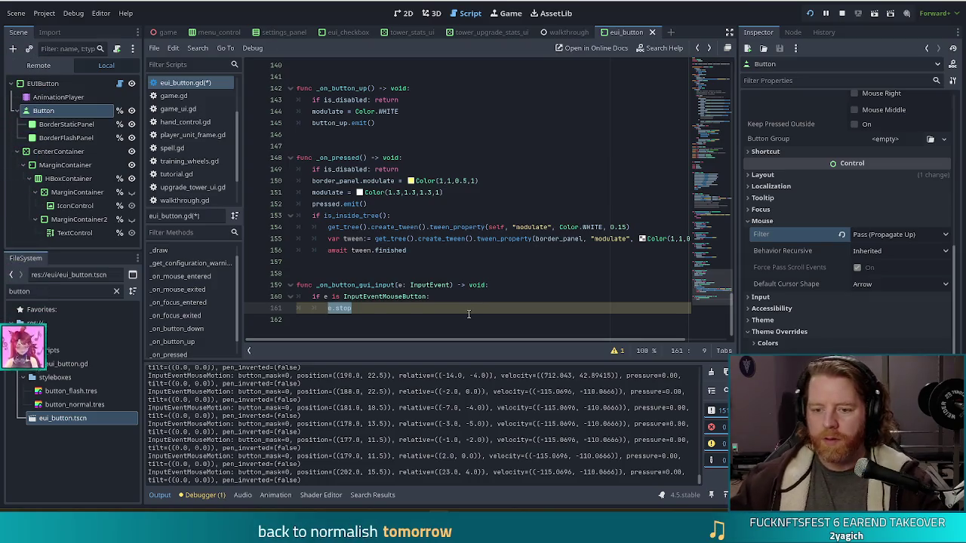
# Step: Replace e.stop on line 161 with get_viewport().set_input_as_handled() via autocomplete
pyautogui.moveTo(351, 308); pyautogui.dragTo(325, 309)
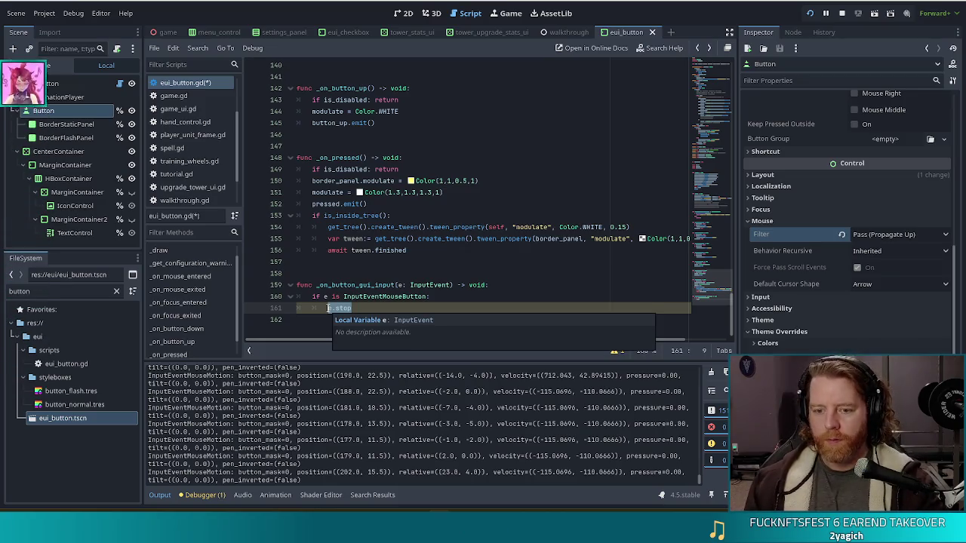
pyautogui.write('Viewpo')
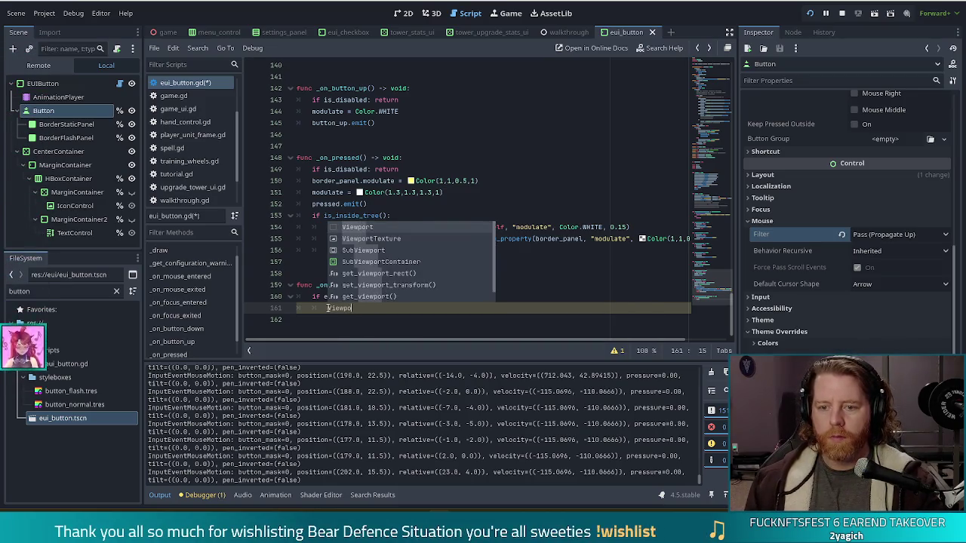
pyautogui.press('Return')
pyautogui.write('set')
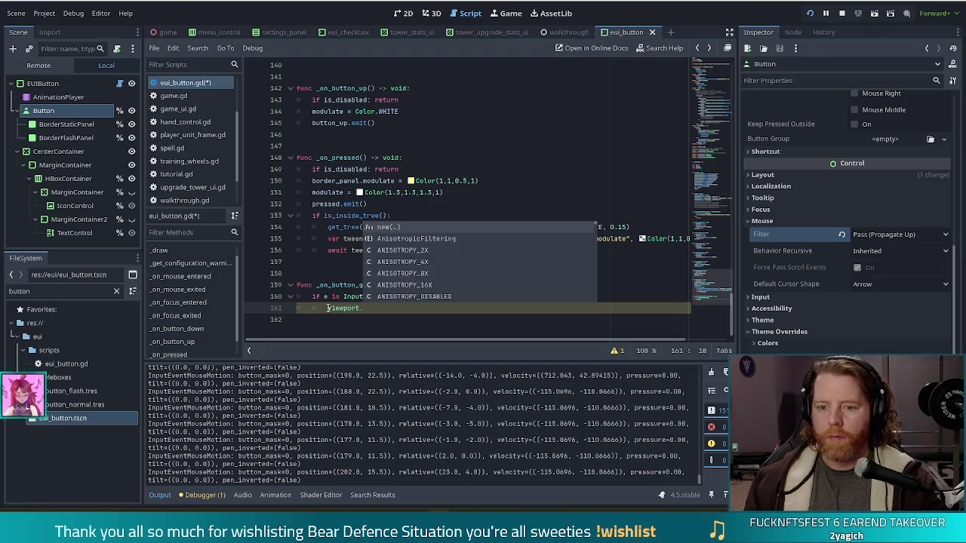
pyautogui.write('_in')
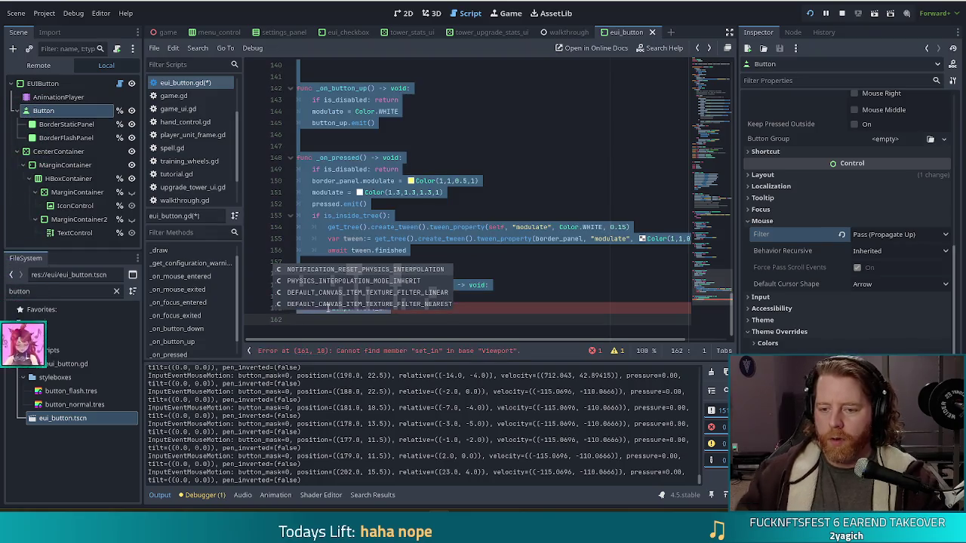
pyautogui.click(522, 239)
pyautogui.moveTo(399, 301); pyautogui.dragTo(326, 308)
pyautogui.write('get_view')
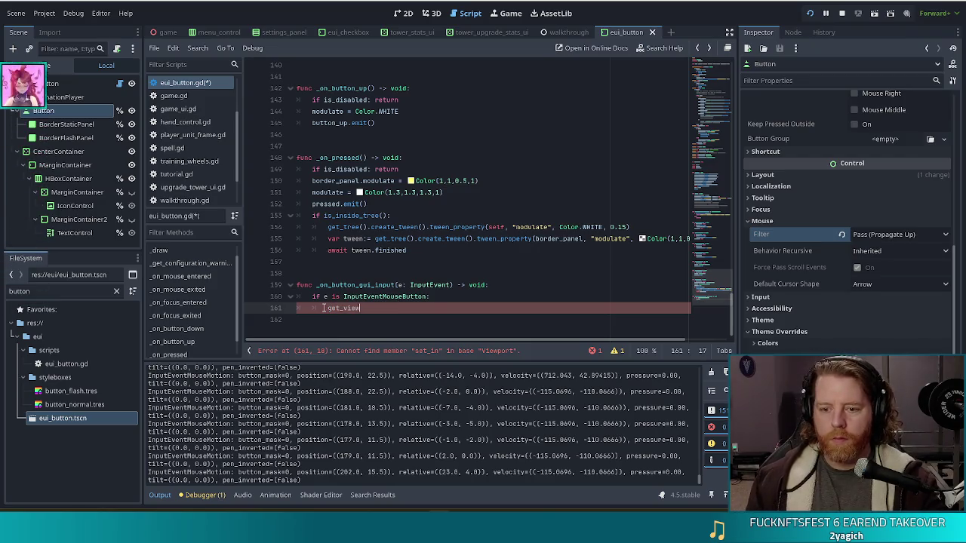
pyautogui.write('port().')
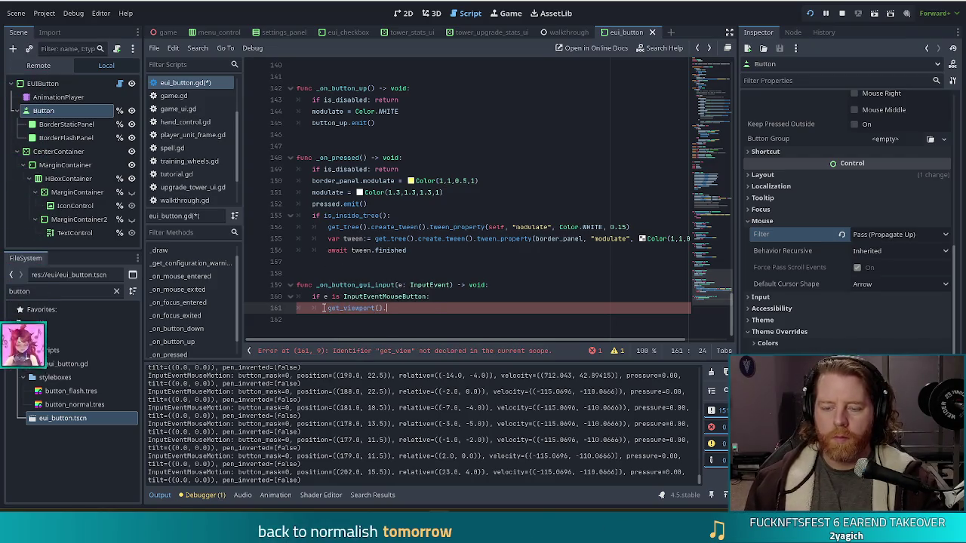
pyautogui.write('set_inpu')
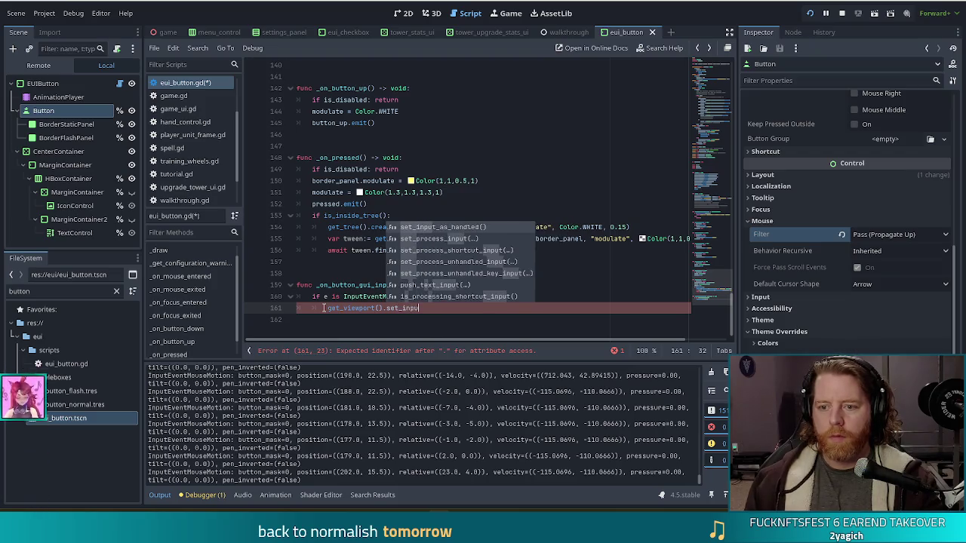
pyautogui.press('Return')
# Step: Save eui_button.gd and close the documentation popup
pyautogui.hotkey('ctrl', 's')
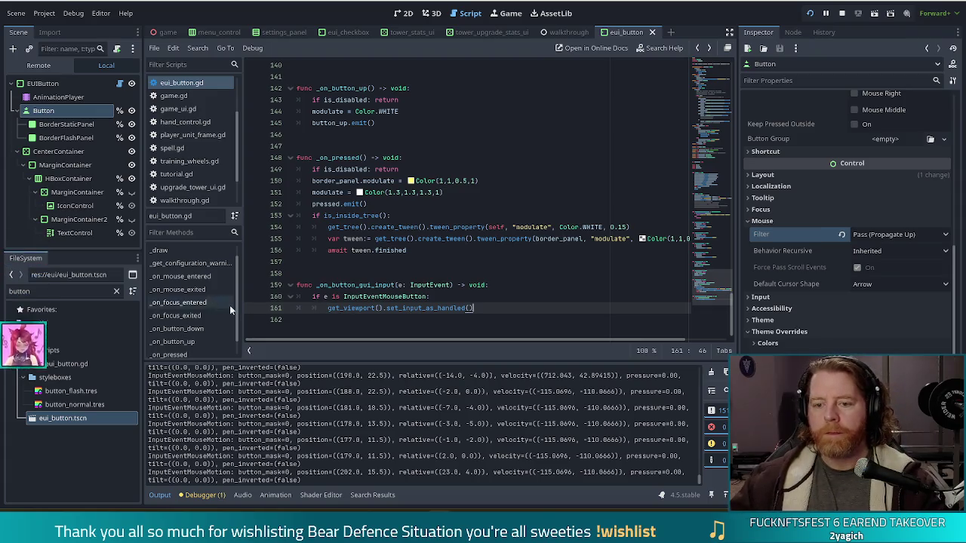
pyautogui.moveTo(455, 308)
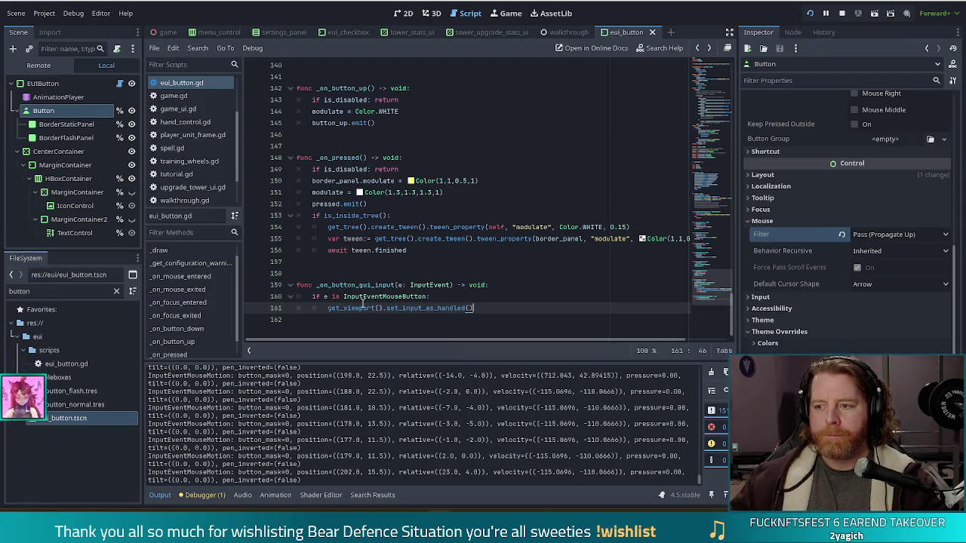
pyautogui.click(362, 181)
pyautogui.moveTo(368, 198); pyautogui.dragTo(393, 216)
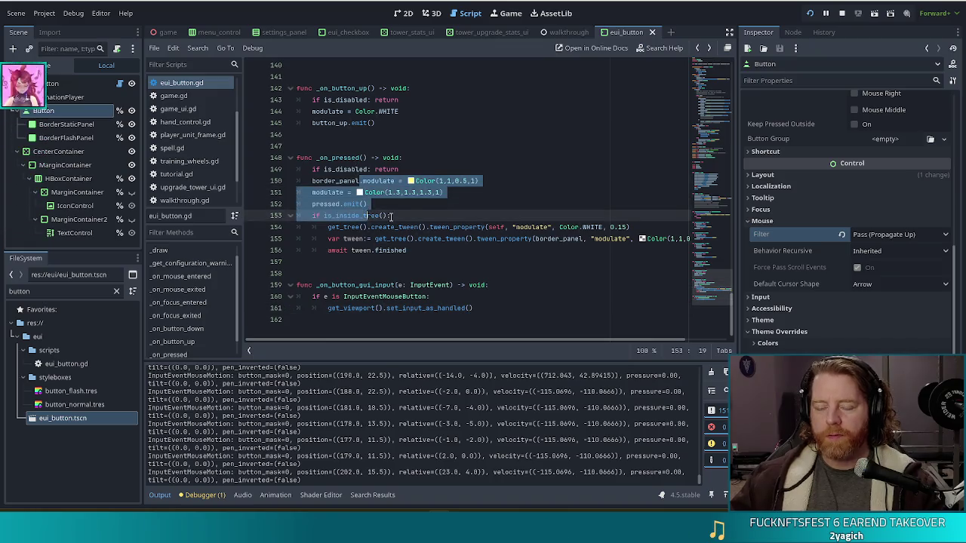
pyautogui.click(391, 216)
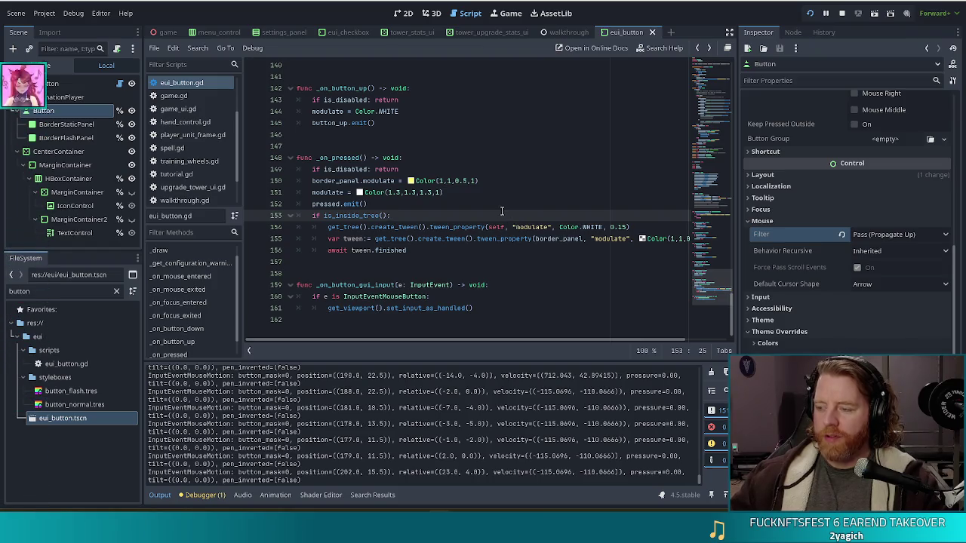
# Step: Stop and relaunch Bear Defence Situation to test its main menu, then return to the script
pyautogui.click(841, 13)
pyautogui.click(808, 13)
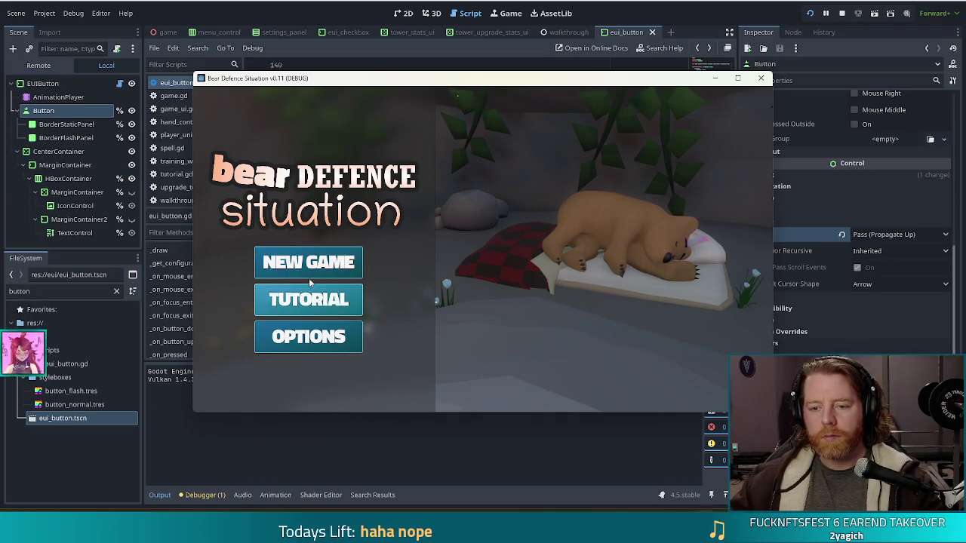
pyautogui.hotkey('alt', 'Tab')
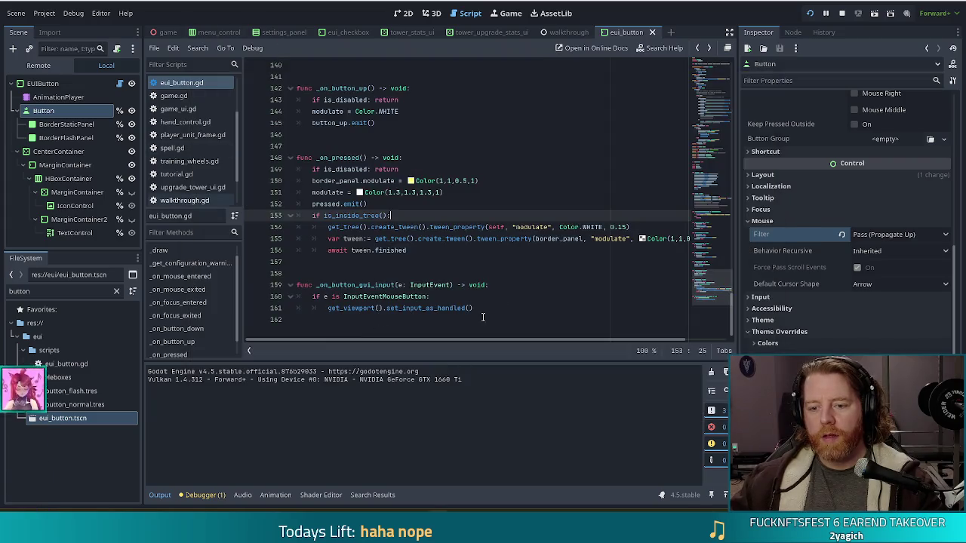
pyautogui.moveTo(475, 308); pyautogui.dragTo(327, 309)
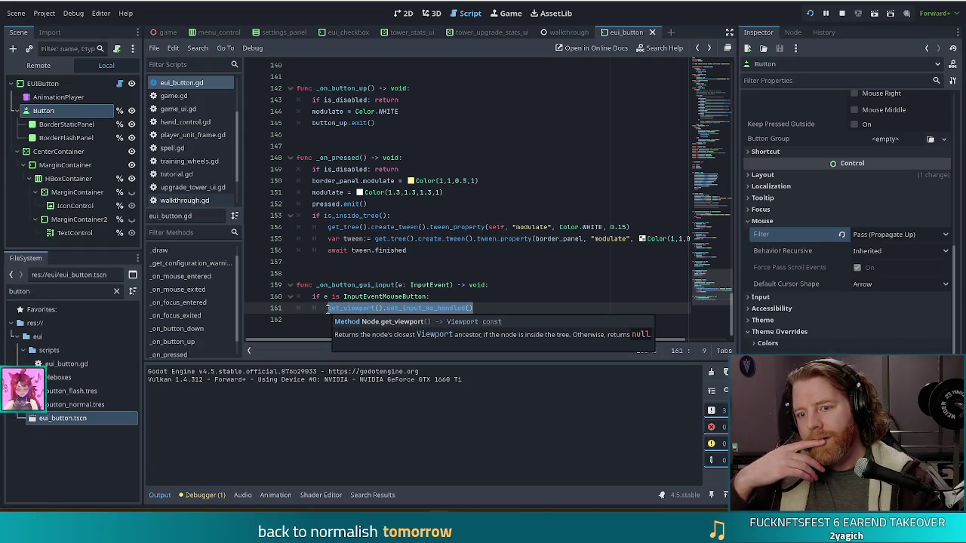
pyautogui.click(374, 198)
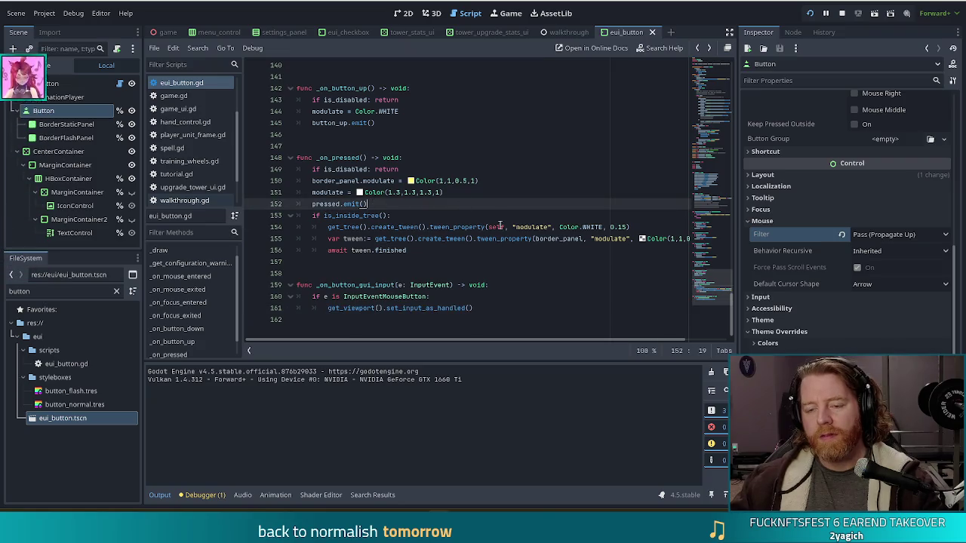
pyautogui.click(504, 309)
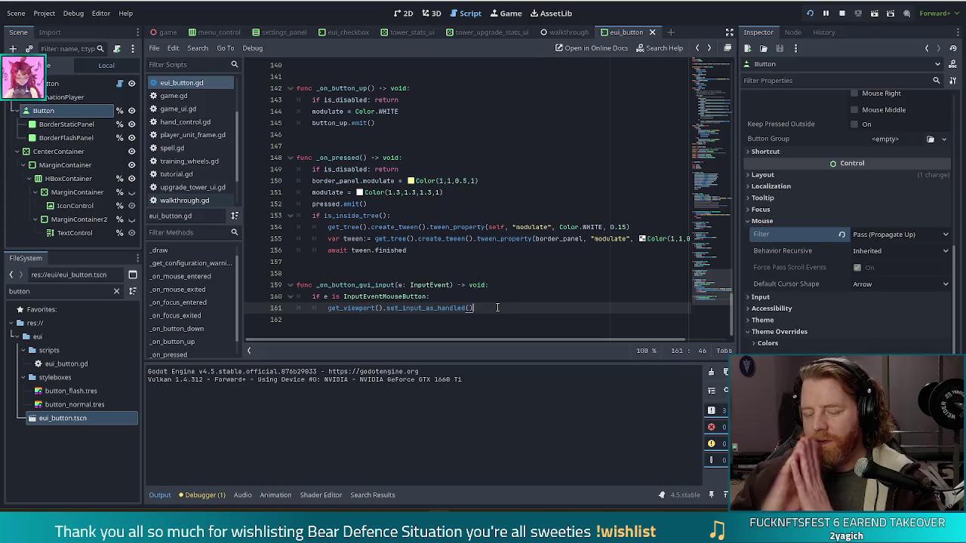
pyautogui.moveTo(476, 308)
pyautogui.mouseDown()
pyautogui.moveTo(317, 311)
pyautogui.moveTo(327, 310)
pyautogui.mouseUp()
pyautogui.click(383, 296)
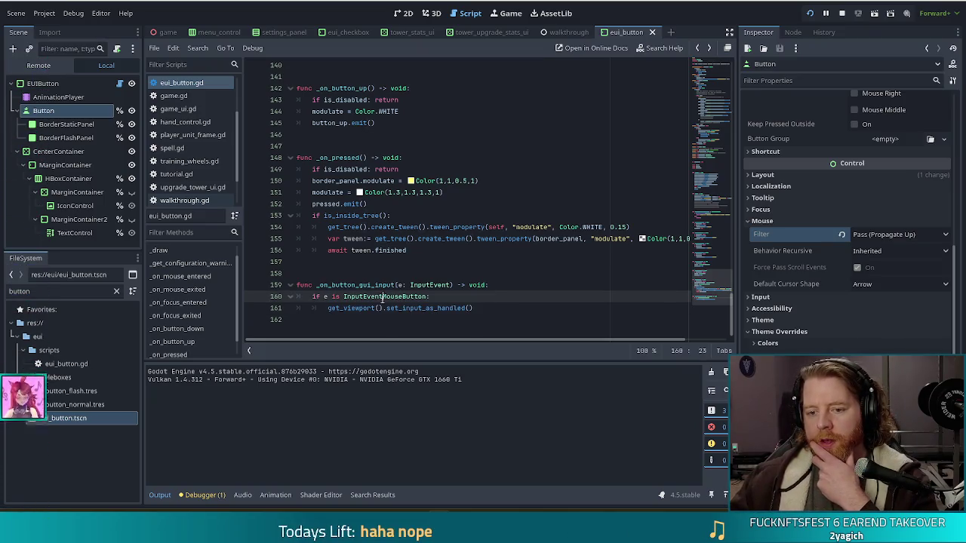
# Step: Extend line 160's condition with 'and e.is_released()' and run the project with F5
pyautogui.click(483, 296)
pyautogui.press('BackSpace')
pyautogui.write(':')
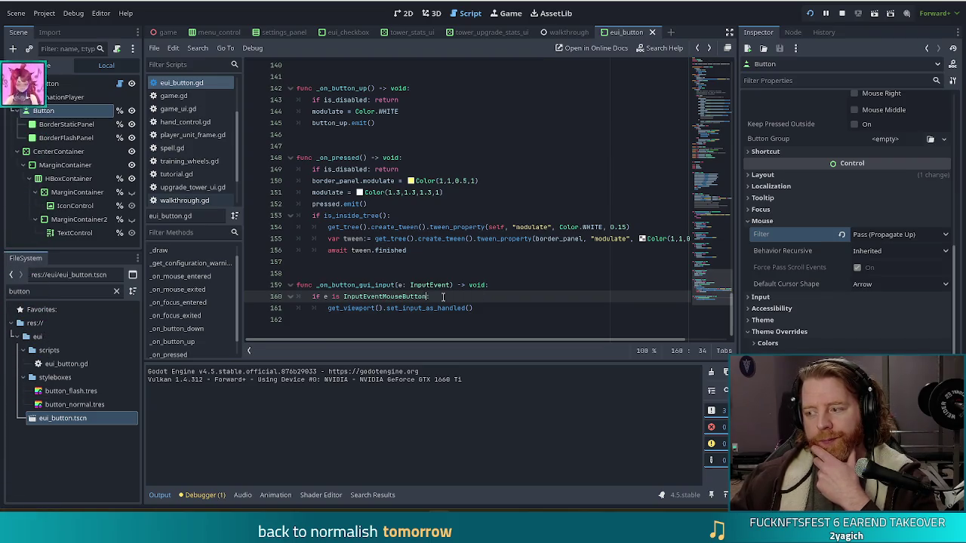
pyautogui.write('and e.')
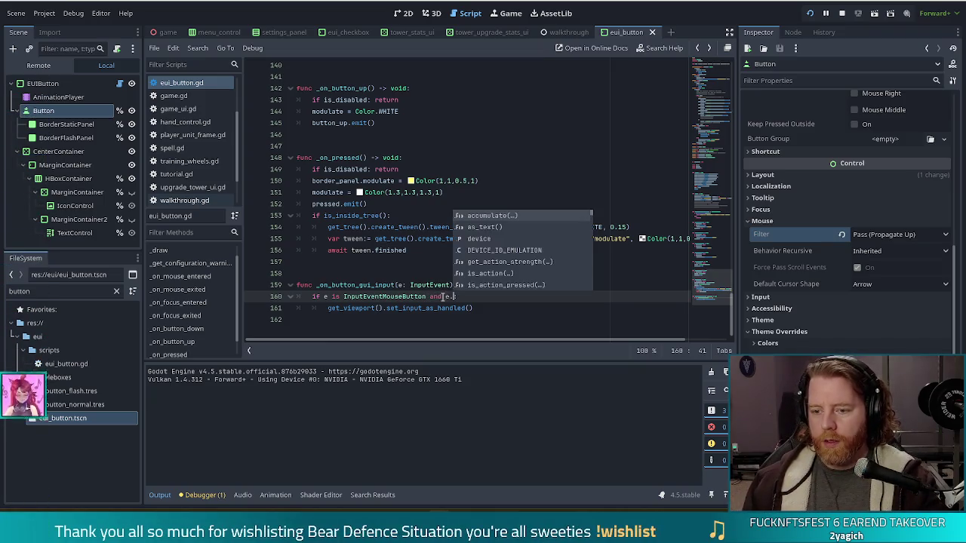
pyautogui.write('is')
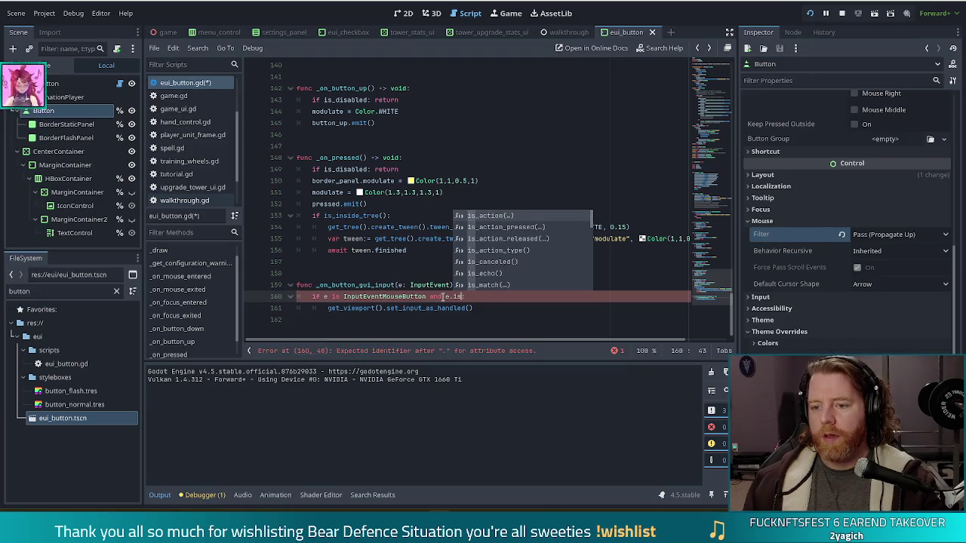
pyautogui.write('_rel')
pyautogui.press('Return')
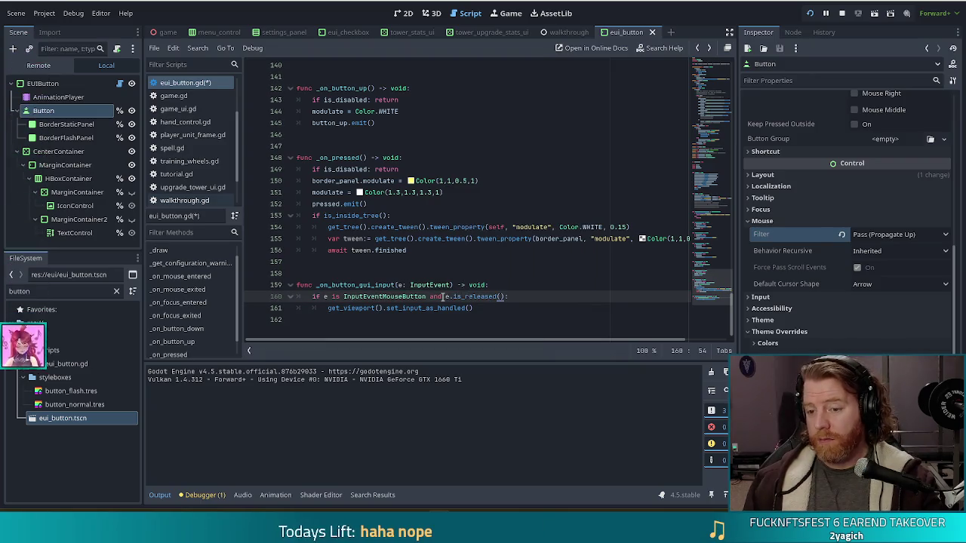
pyautogui.press('F5')
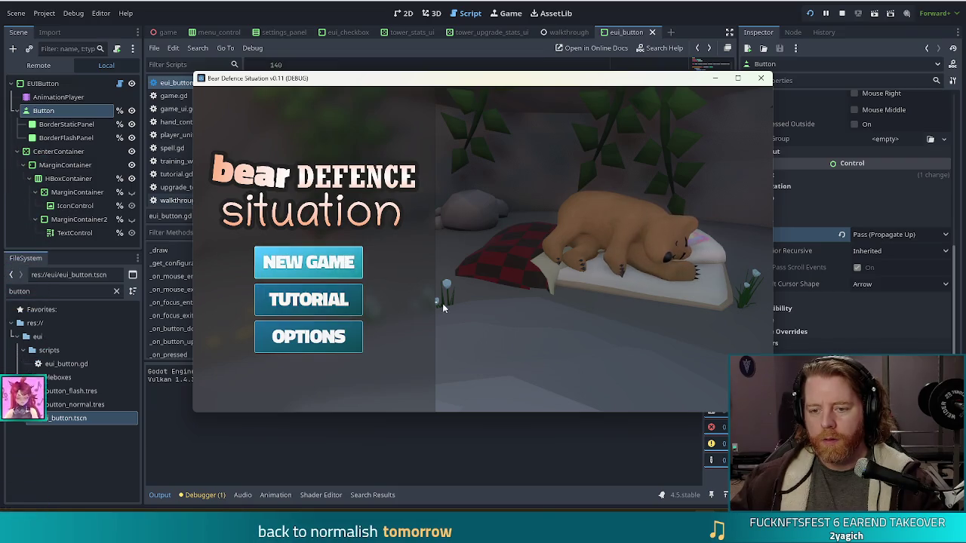
# Step: Close the game window, review lines 154–161 of the handler, and reopen the set_input_as_handled() docs
pyautogui.hotkey('alt', 'F4')
pyautogui.click(497, 285)
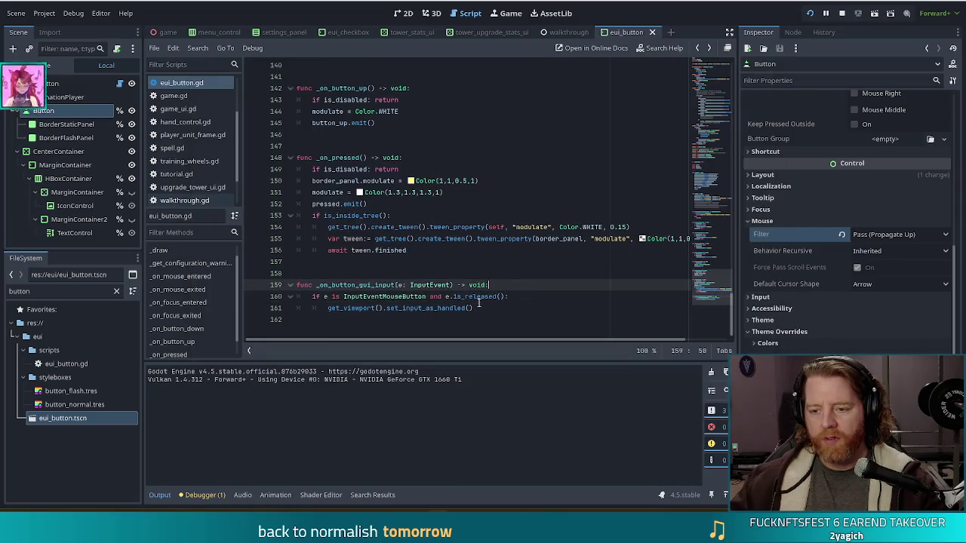
pyautogui.click(416, 227)
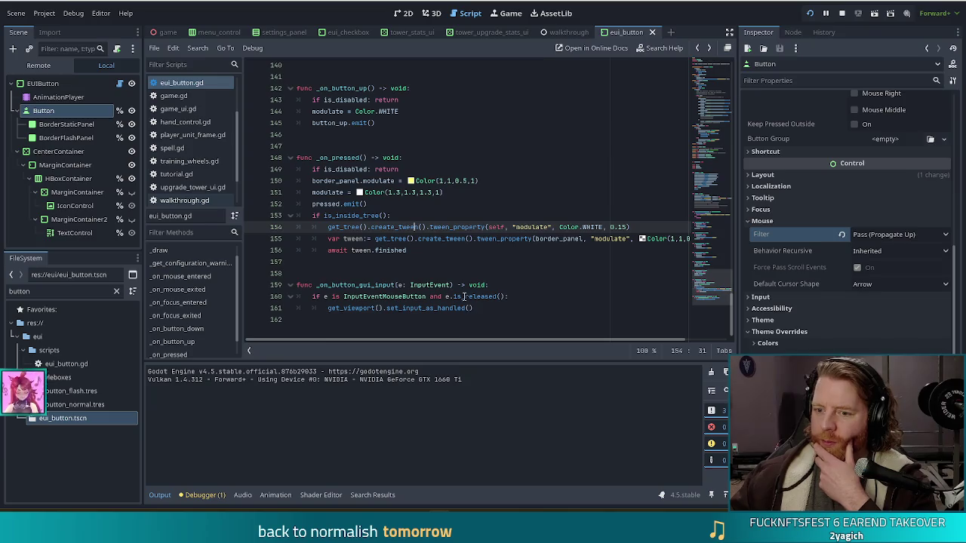
pyautogui.click(482, 308)
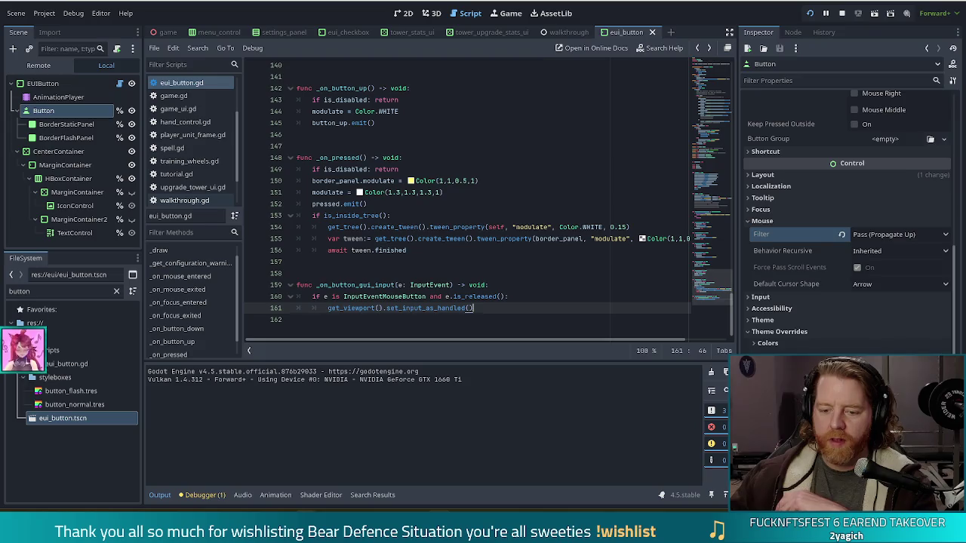
pyautogui.moveTo(305, 532)
pyautogui.click(361, 464)
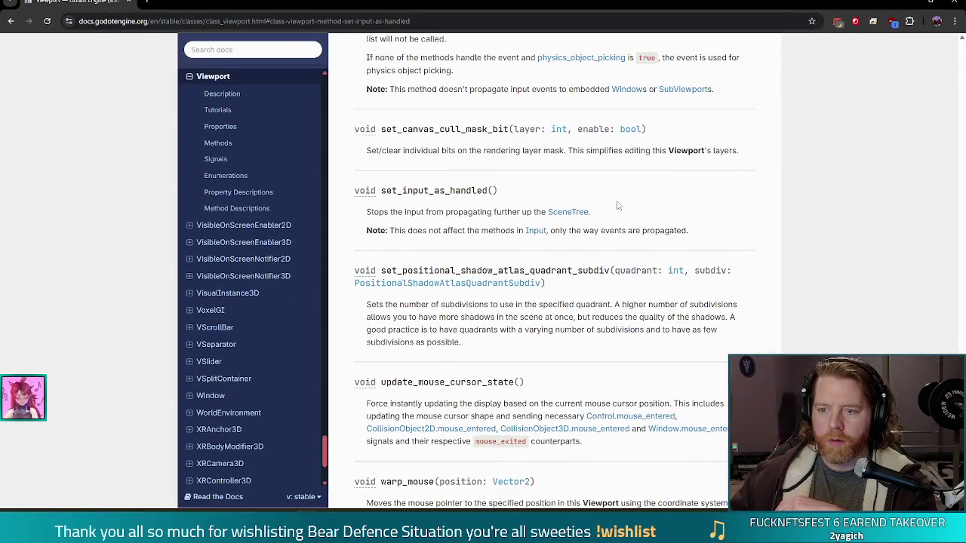
pyautogui.hotkey('alt', 'Left')
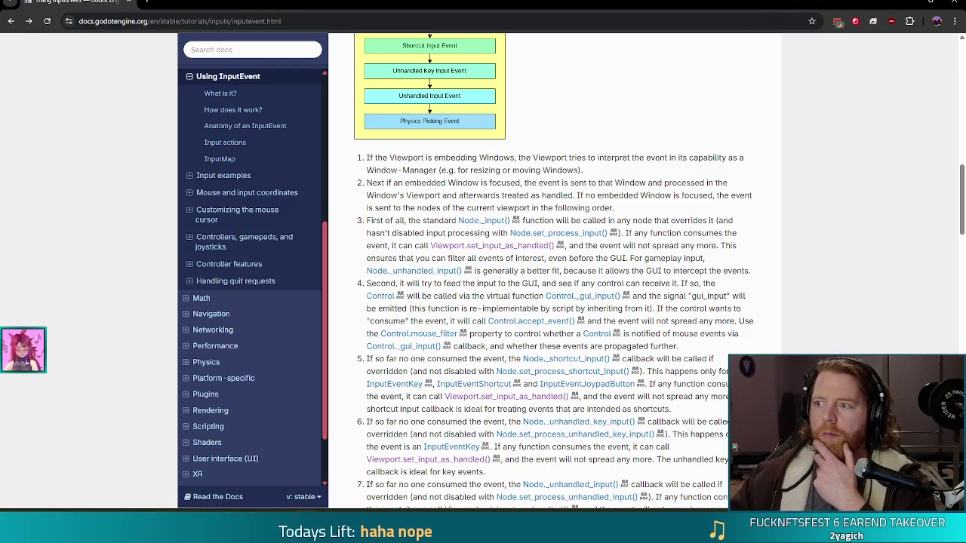
pyautogui.click(907, 4)
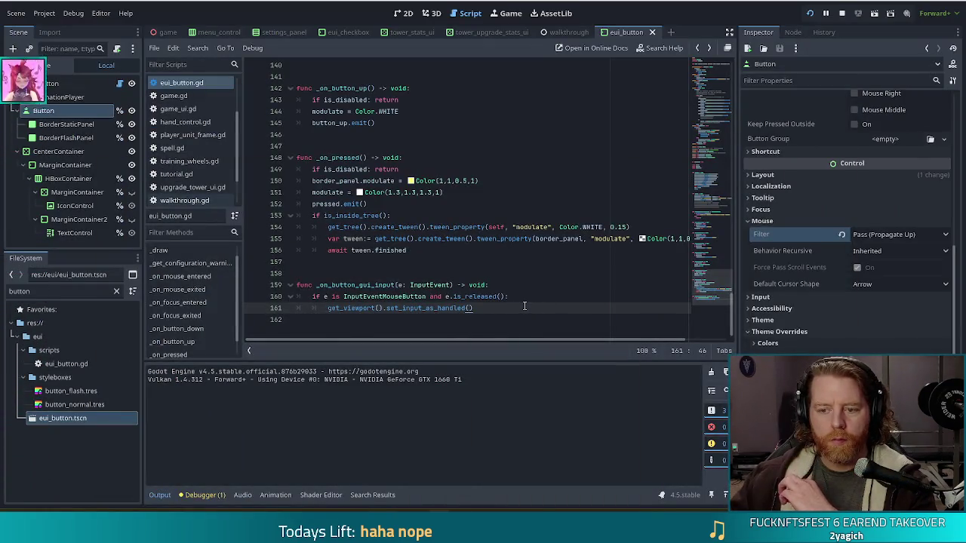
# Step: Change is_released() to is_pressed() on line 160 using autocomplete
pyautogui.click(478, 296)
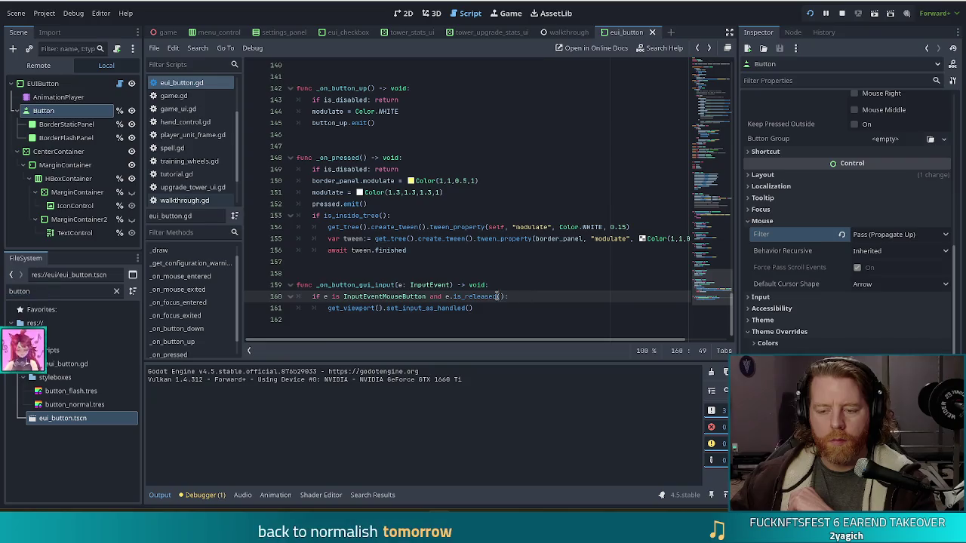
pyautogui.doubleClick(478, 296)
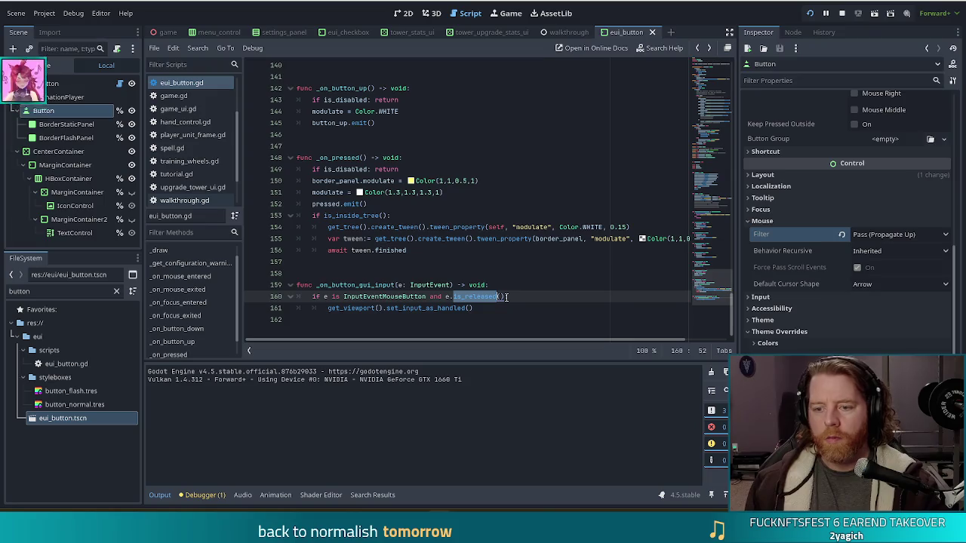
pyautogui.write('is')
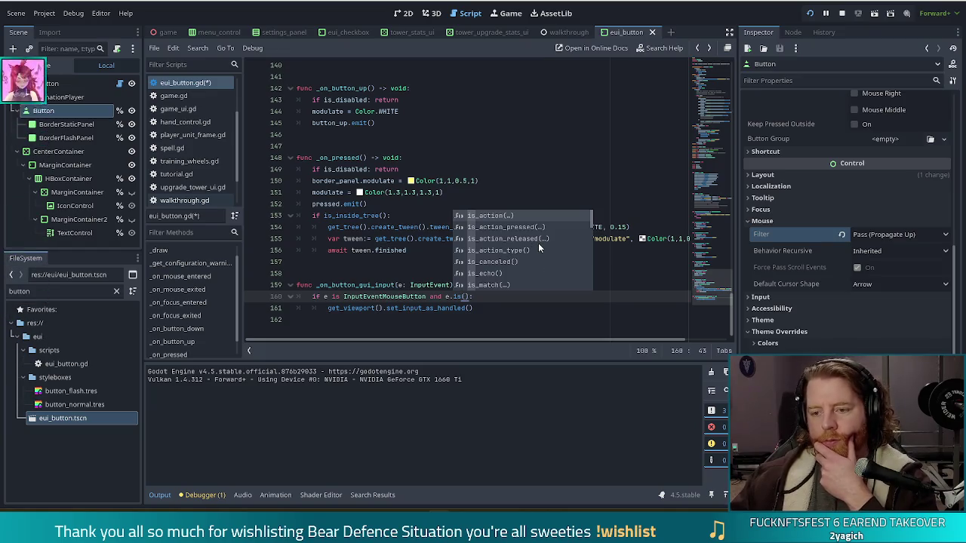
pyautogui.scroll(-2, 538, 243)
pyautogui.scroll(-6, 526, 263)
pyautogui.scroll(-1, 540, 261)
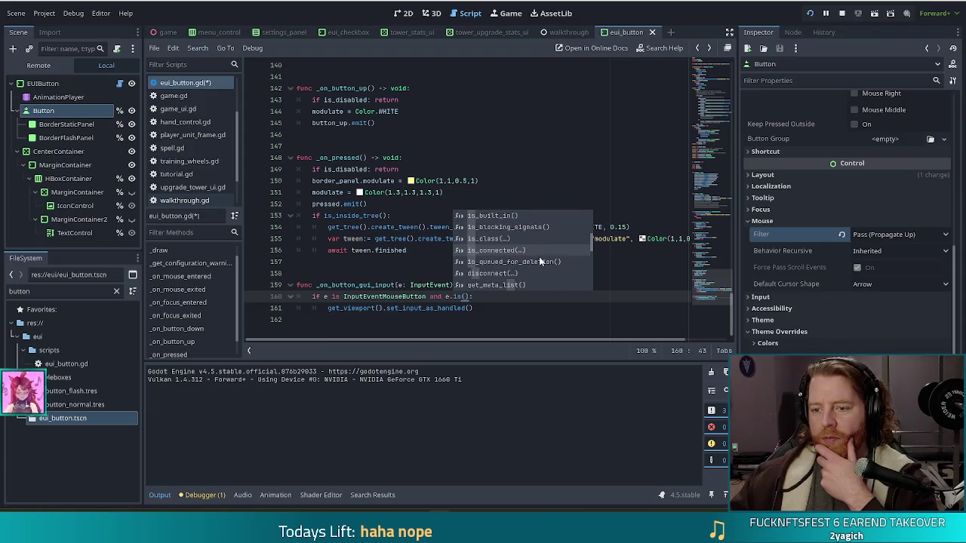
pyautogui.scroll(-2, 539, 261)
pyautogui.scroll(8, 539, 256)
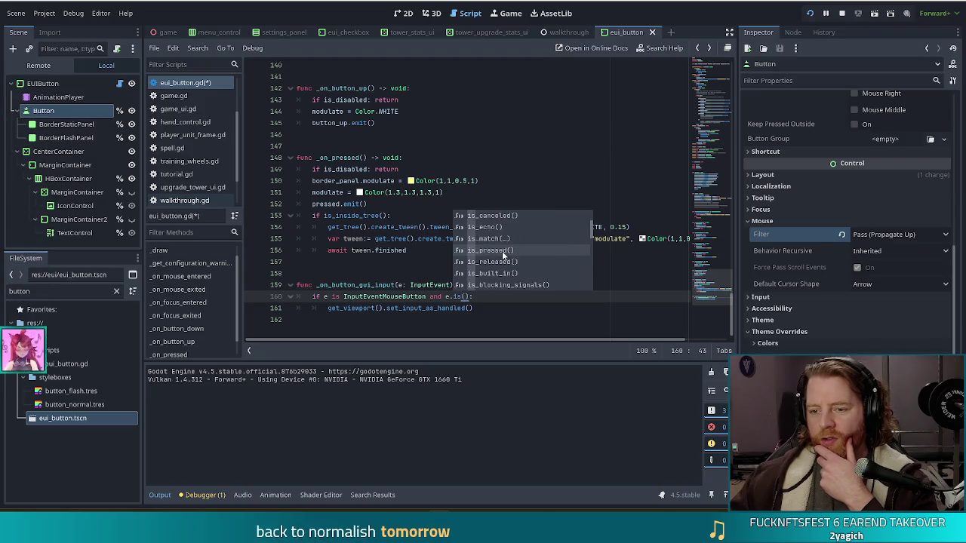
pyautogui.doubleClick(502, 250)
# Step: Test-run the game, then open a new indented line above the if check
pyautogui.press('Up')
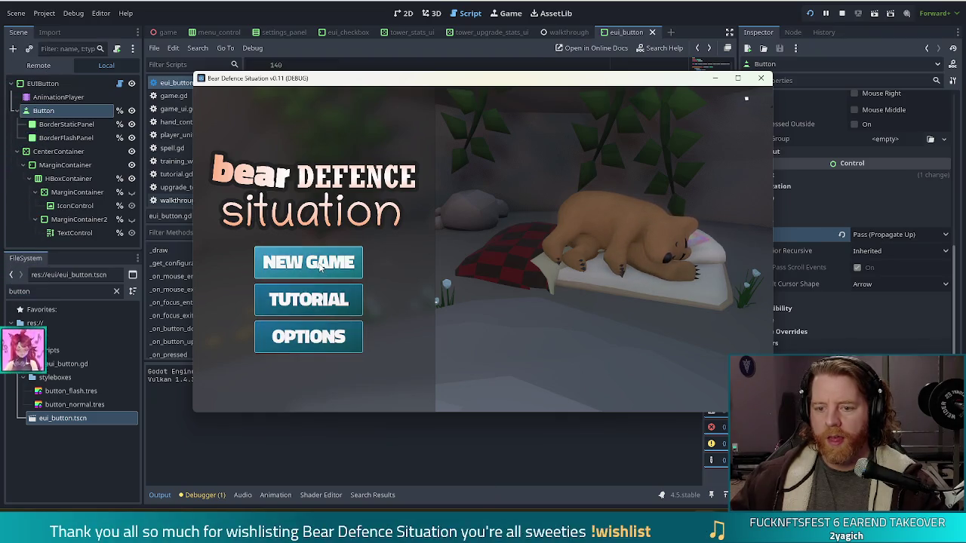
pyautogui.hotkey('alt', 'Tab')
pyautogui.click(383, 278)
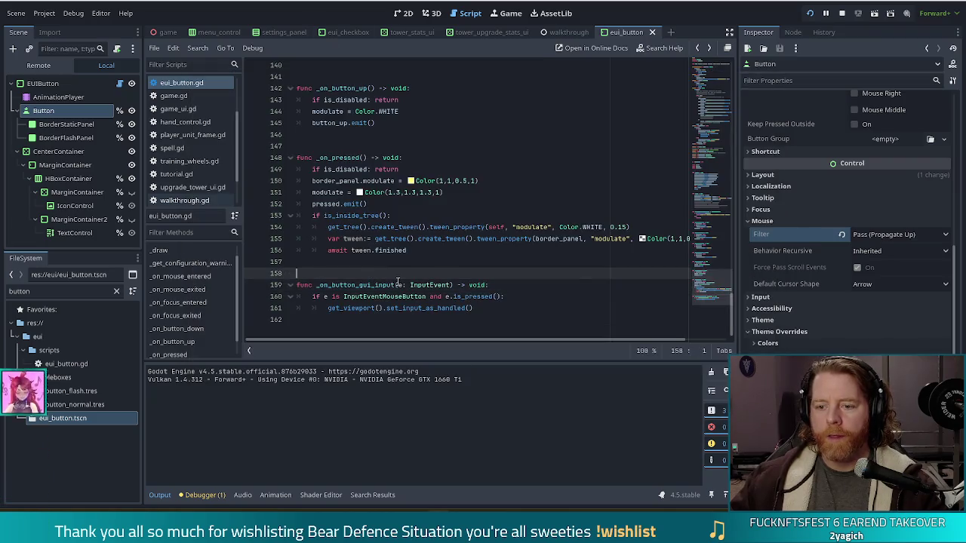
pyautogui.click(384, 297)
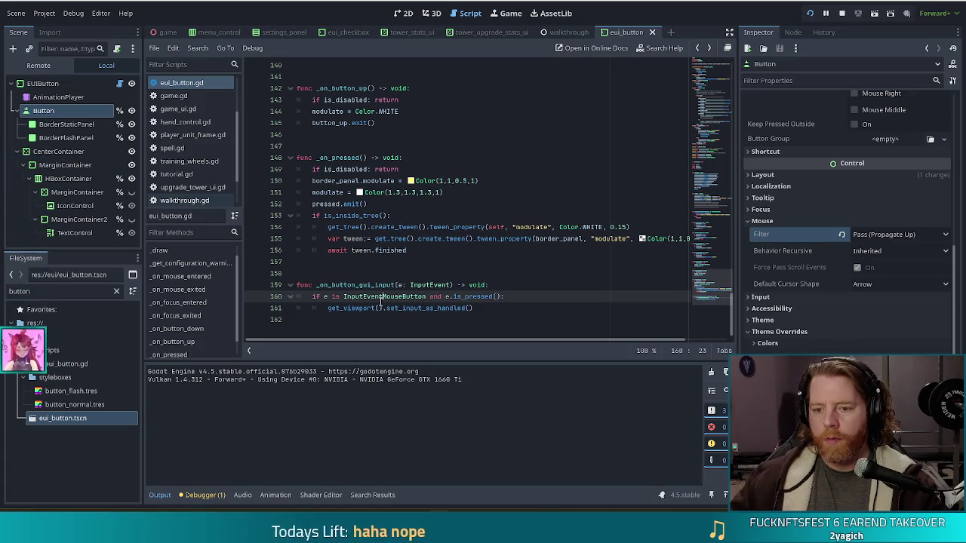
pyautogui.hotkey('ctrl', 'shift', 'Return')
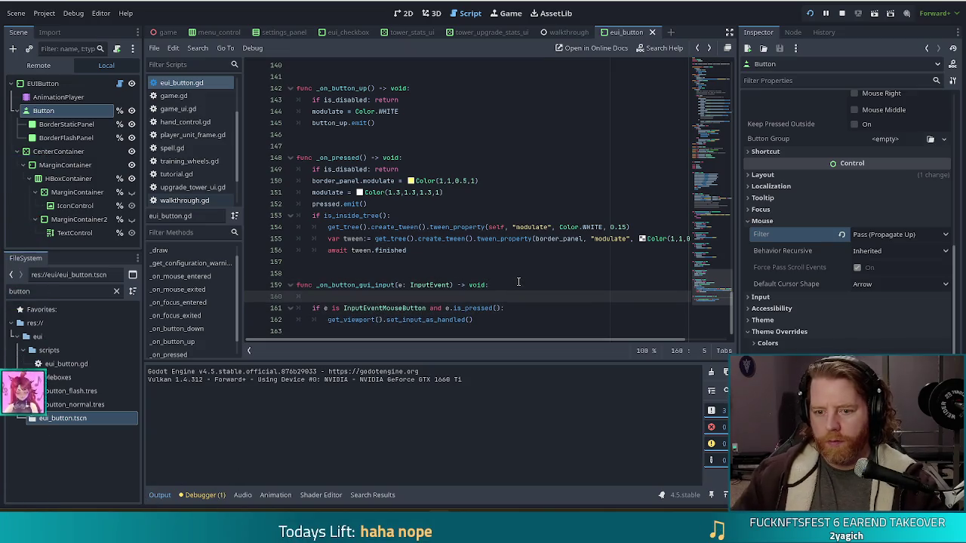
# Step: Put pass in _on_button_gui_input and comment out its two mouse-button lines with Ctrl+K
pyautogui.write('pass')
pyautogui.moveTo(388, 308); pyautogui.dragTo(394, 320)
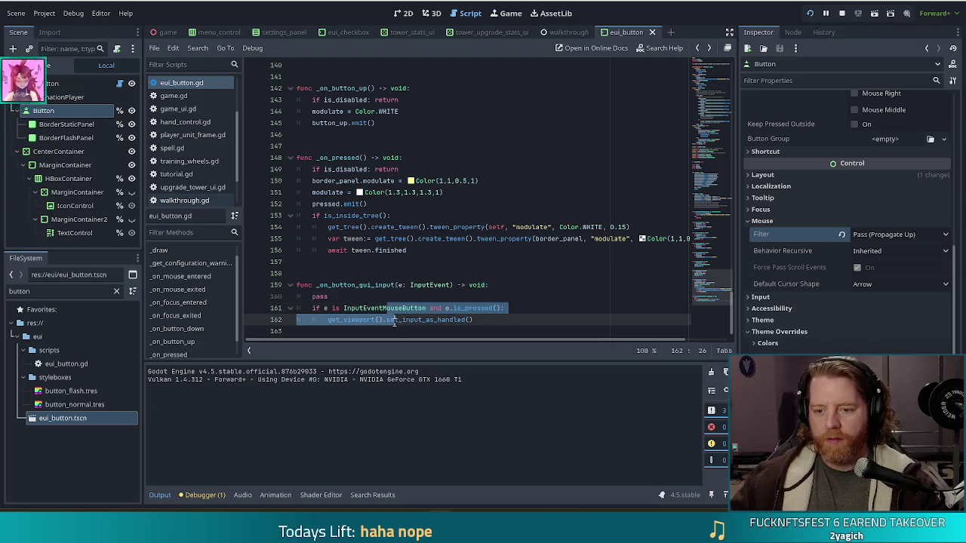
pyautogui.hotkey('ctrl', 'k')
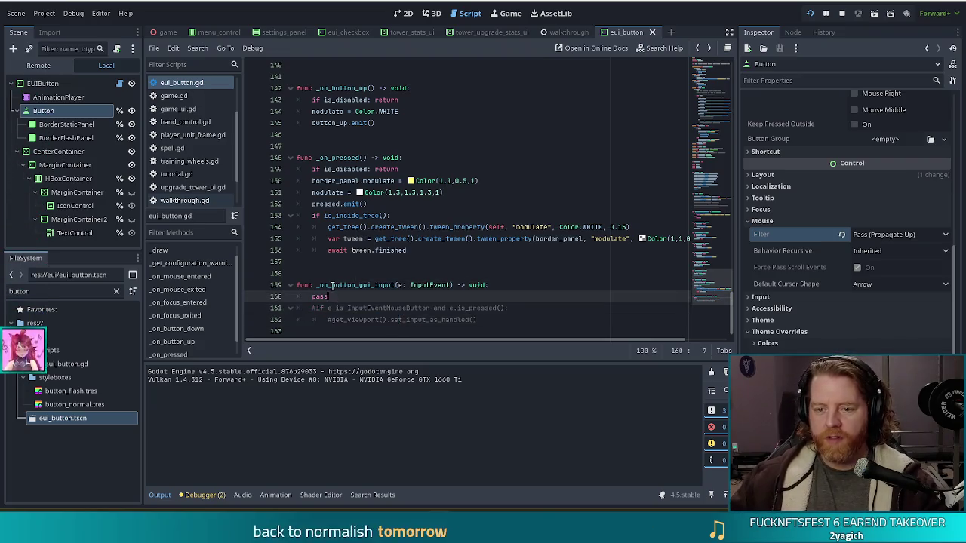
pyautogui.moveTo(335, 286); pyautogui.dragTo(359, 320)
pyautogui.click(357, 284)
pyautogui.scroll(-1, 357, 284)
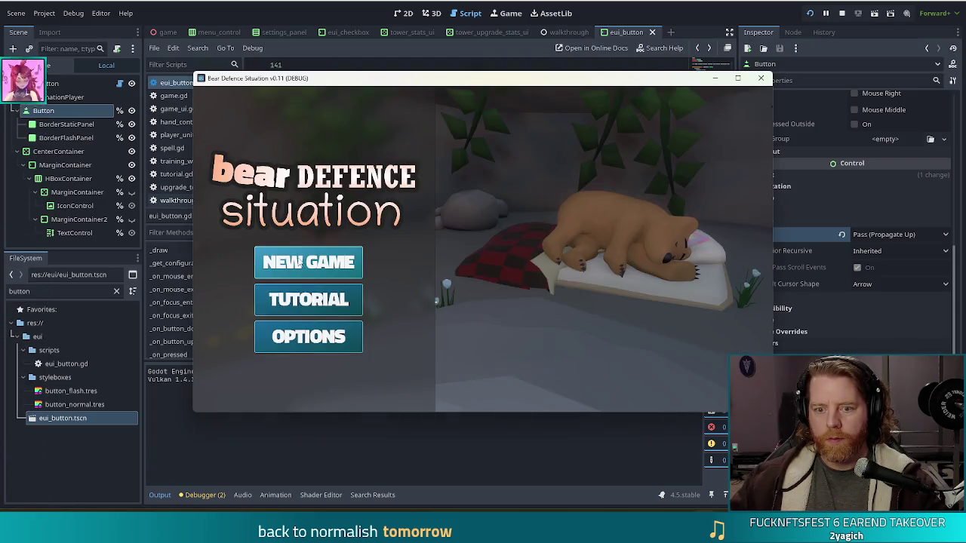
# Step: Start a new game in the running build, then select the commented set_input_as_handled line in the editor
pyautogui.click(299, 262)
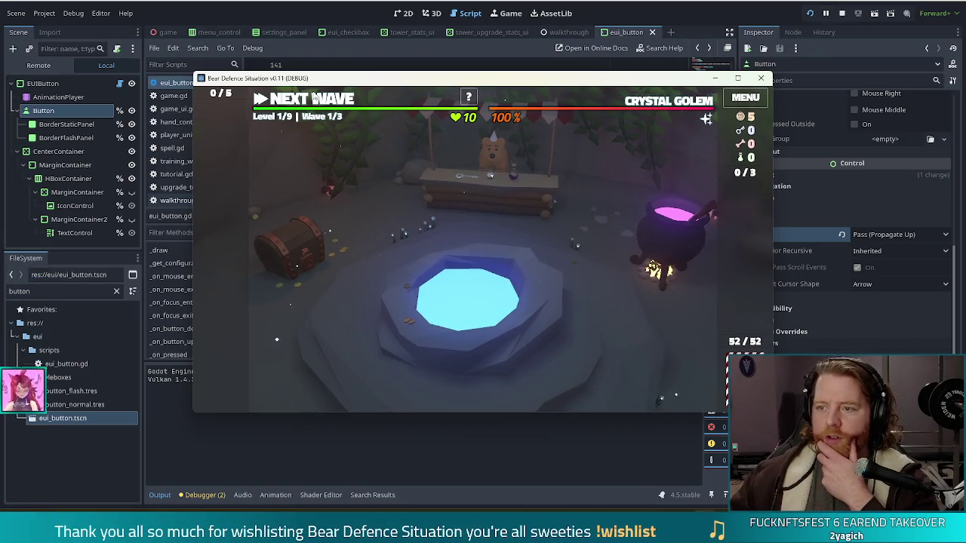
pyautogui.hotkey('alt', 'Tab')
pyautogui.moveTo(476, 308); pyautogui.dragTo(329, 306)
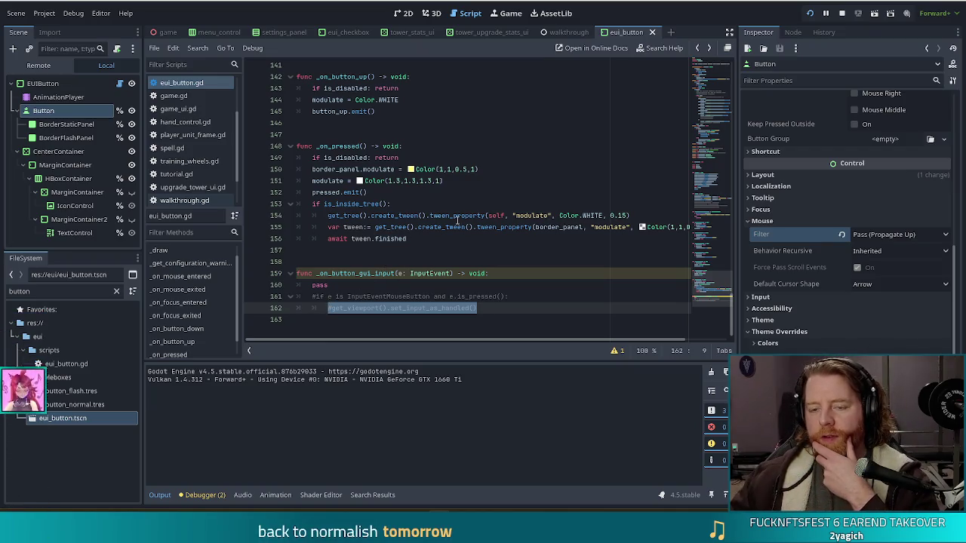
pyautogui.click(483, 240)
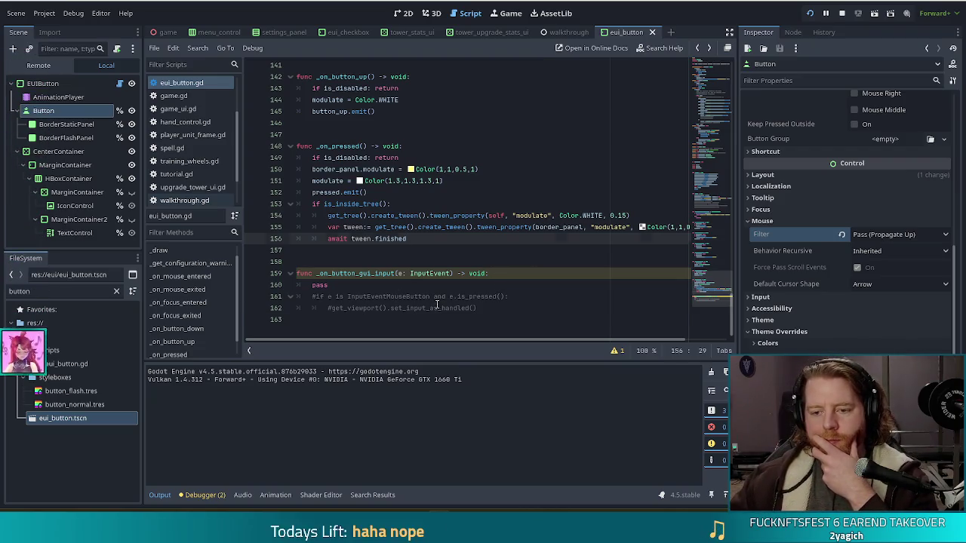
pyautogui.click(483, 301)
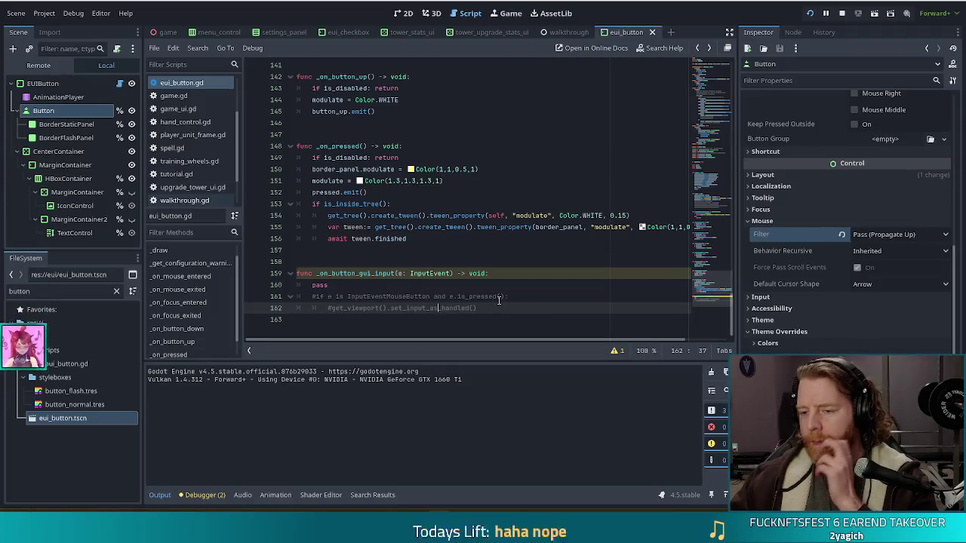
# Step: Delete pass and uncomment the check, trimming it to 'if e is InputEventMouseButton:'
pyautogui.click(320, 296)
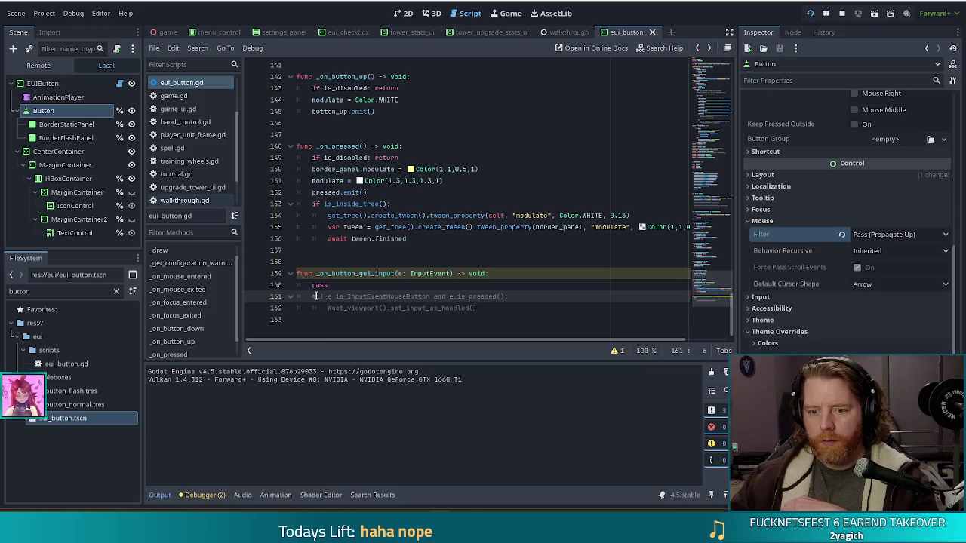
pyautogui.moveTo(316, 296); pyautogui.dragTo(315, 285)
pyautogui.press('BackSpace')
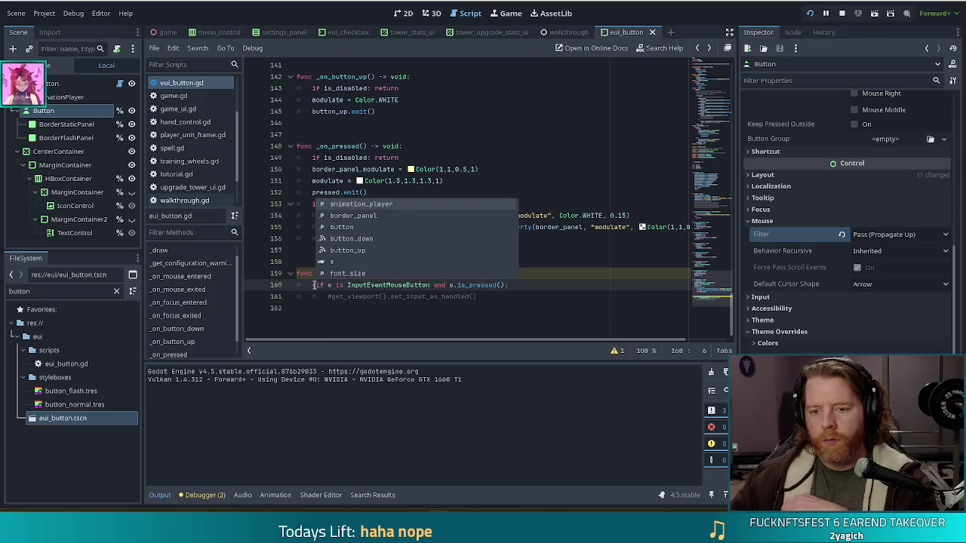
pyautogui.write('=')
pyautogui.click(498, 284)
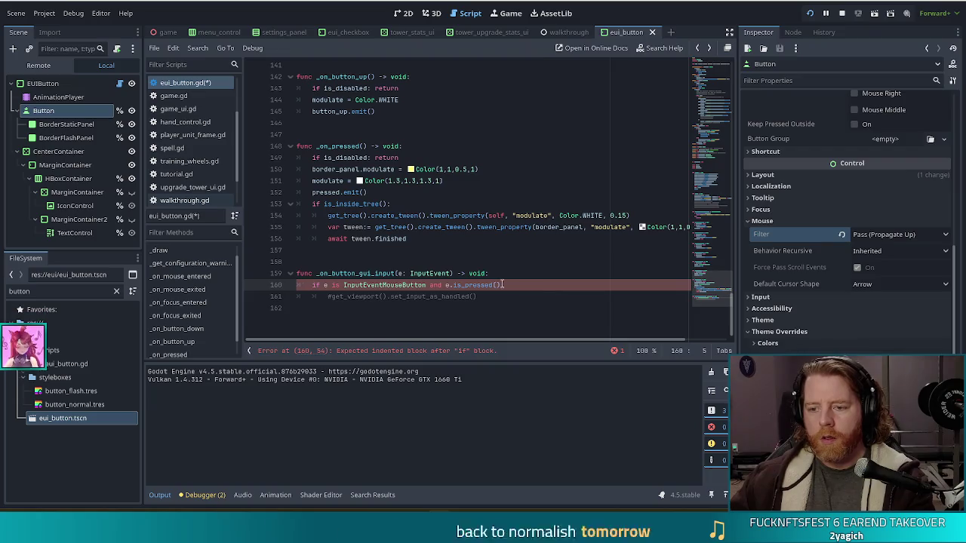
pyautogui.moveTo(497, 285); pyautogui.dragTo(326, 295)
pyautogui.write(':')
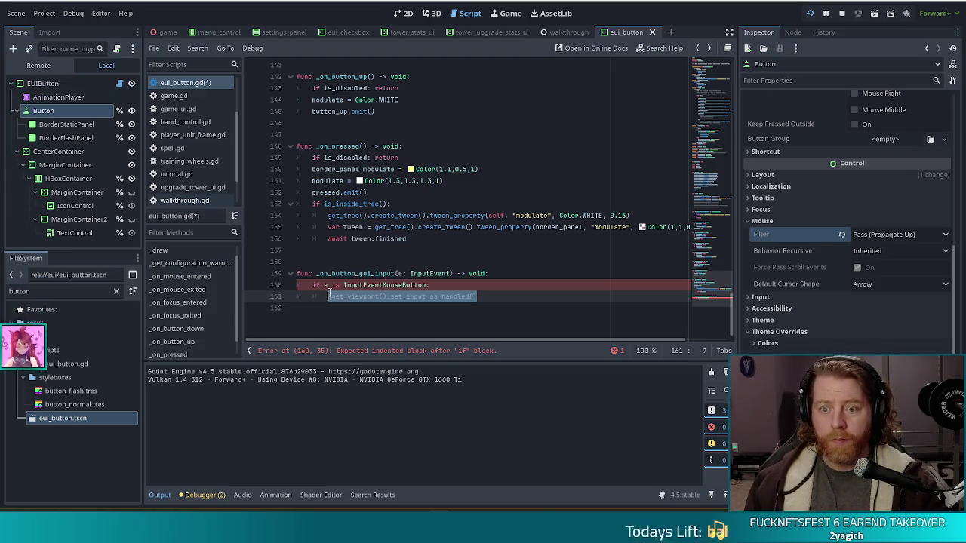
# Step: Inside the if, set button.mouse_filter = Control.MOUSE_FILTER_STOP
pyautogui.write('button.mou')
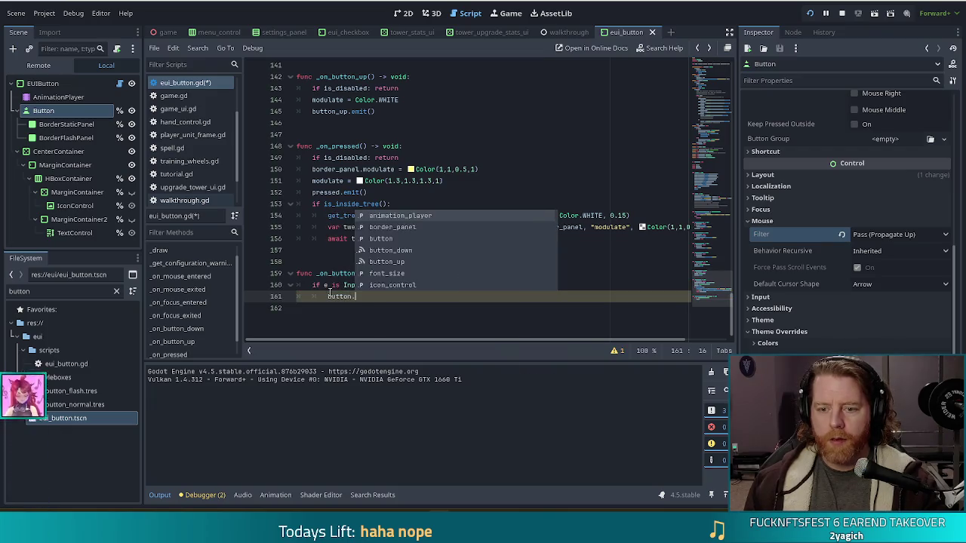
pyautogui.press('Down')
pyautogui.press('Down')
pyautogui.press('Down')
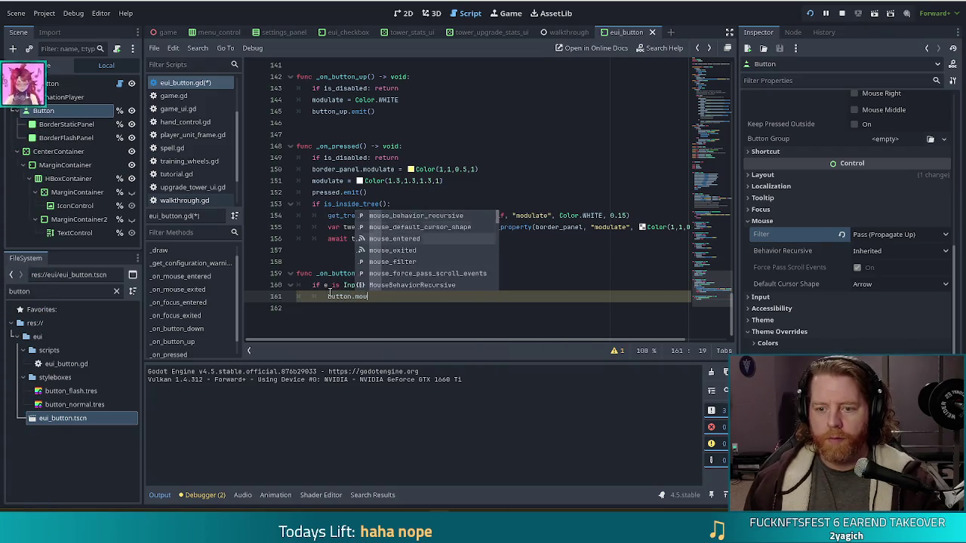
pyautogui.press('Return')
pyautogui.write('=')
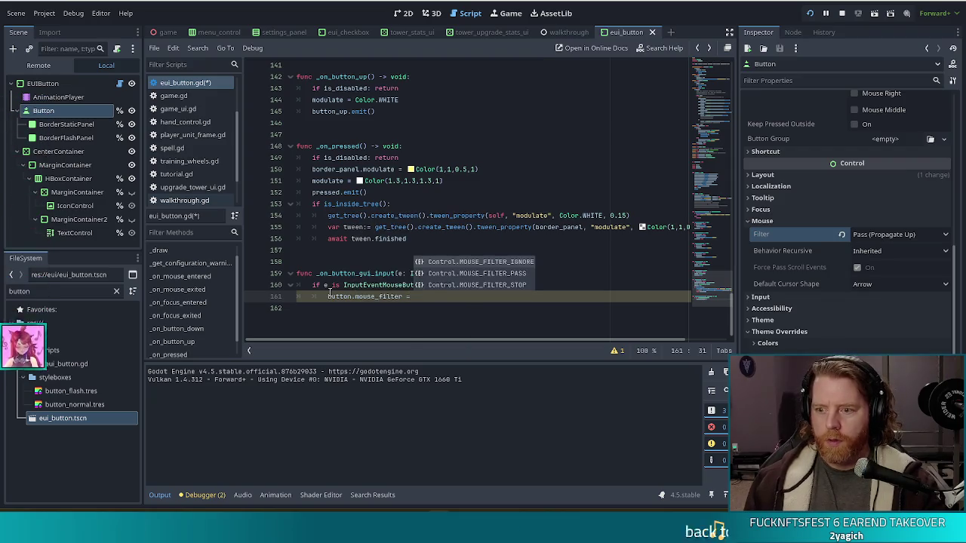
pyautogui.press('Down')
pyautogui.press('Down')
pyautogui.press('Return')
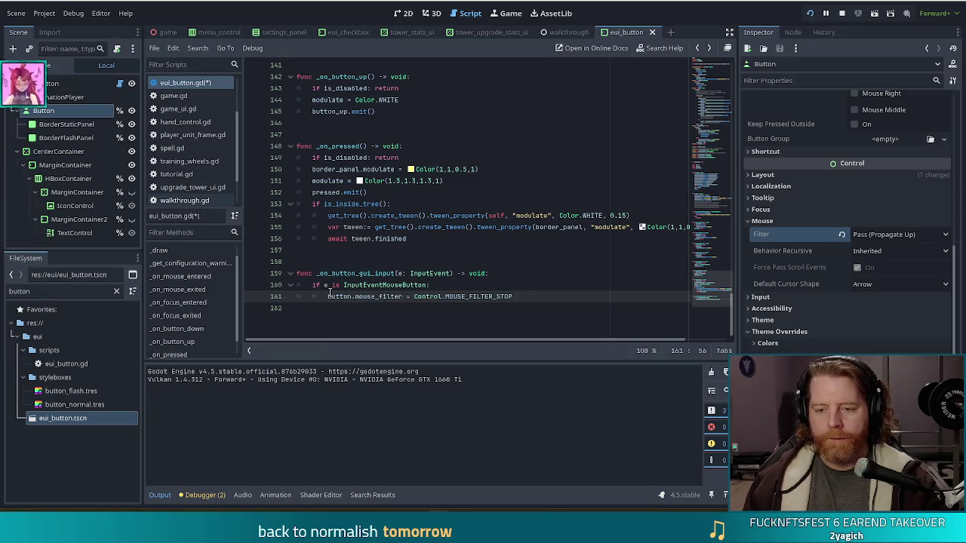
# Step: Add an else branch setting button.mouse_filter to Control.MOUSE_FILTER_PASS and save eui_button.gd
pyautogui.press('Return')
pyautogui.press('BackSpace')
pyautogui.write('else:')
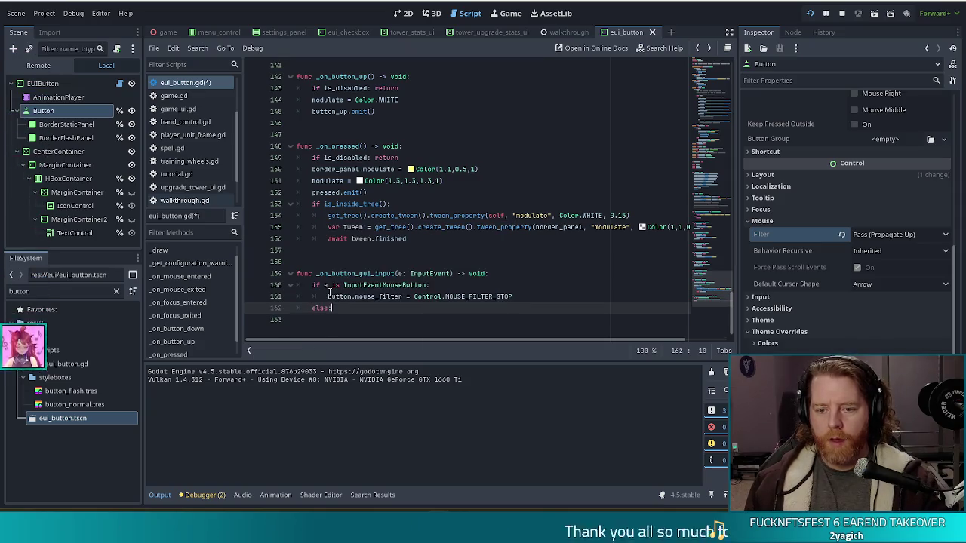
pyautogui.press('Return')
pyautogui.write('.mou')
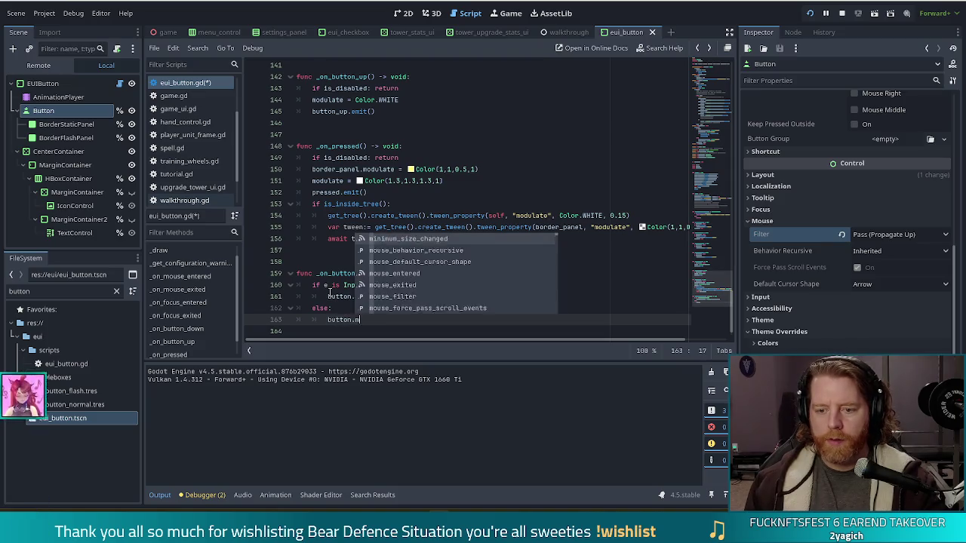
pyautogui.press('Return')
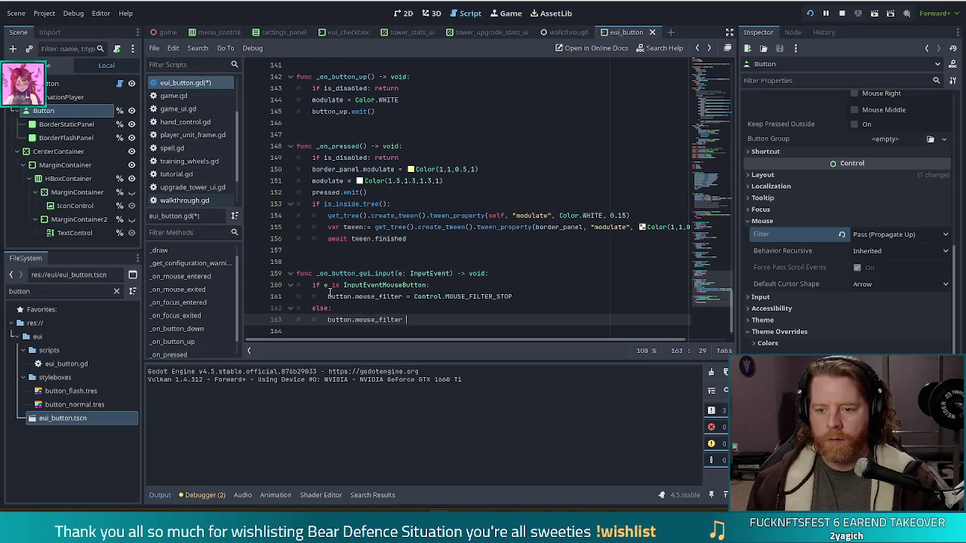
pyautogui.hotkey('ctrl', 'space')
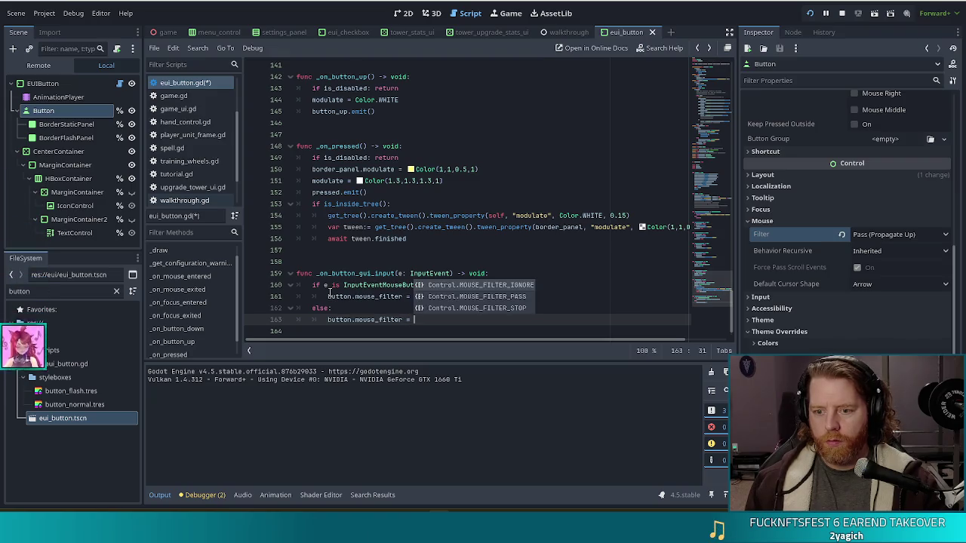
pyautogui.press('Down')
pyautogui.press('Return')
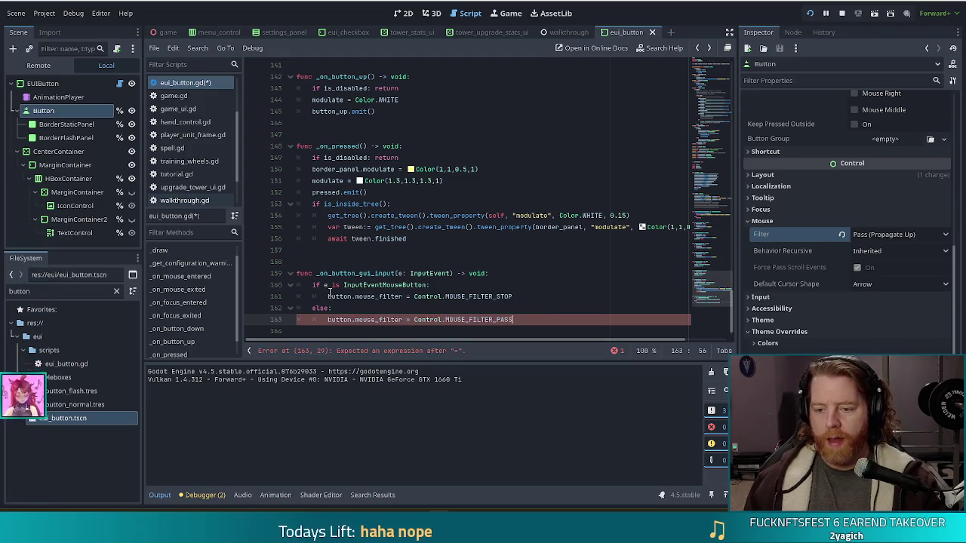
pyautogui.hotkey('ctrl', 's')
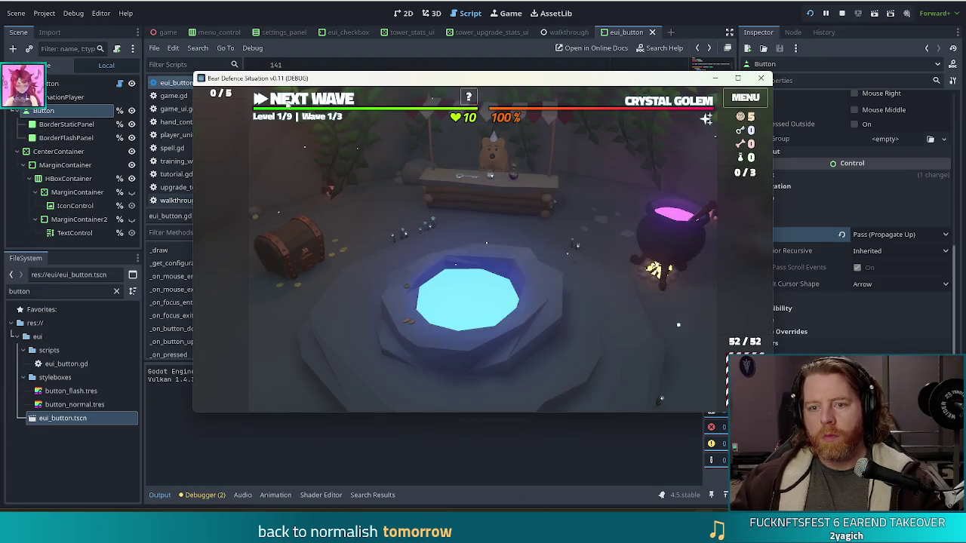
# Step: Advance the test run to Level 1/9's tutorial tip, then stop the game
pyautogui.click(299, 101)
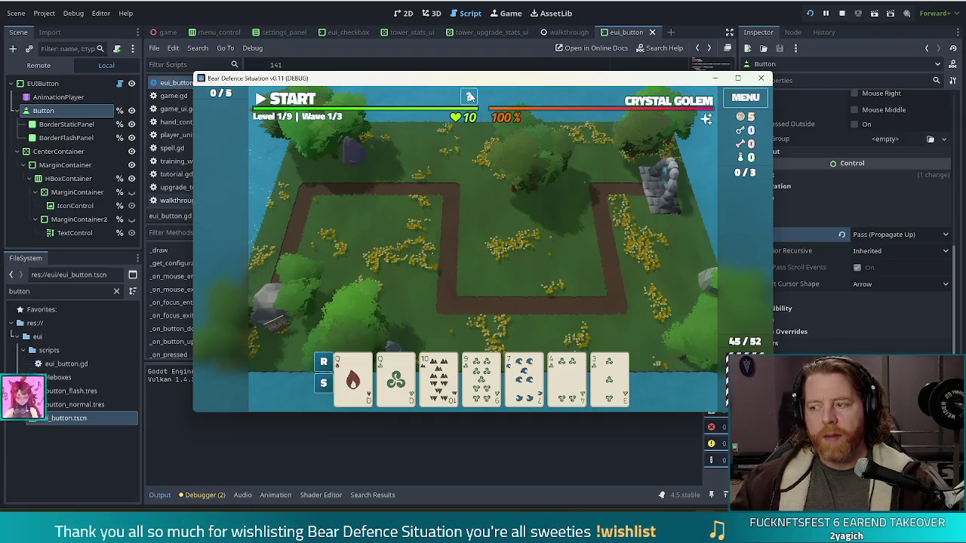
pyautogui.click(470, 95)
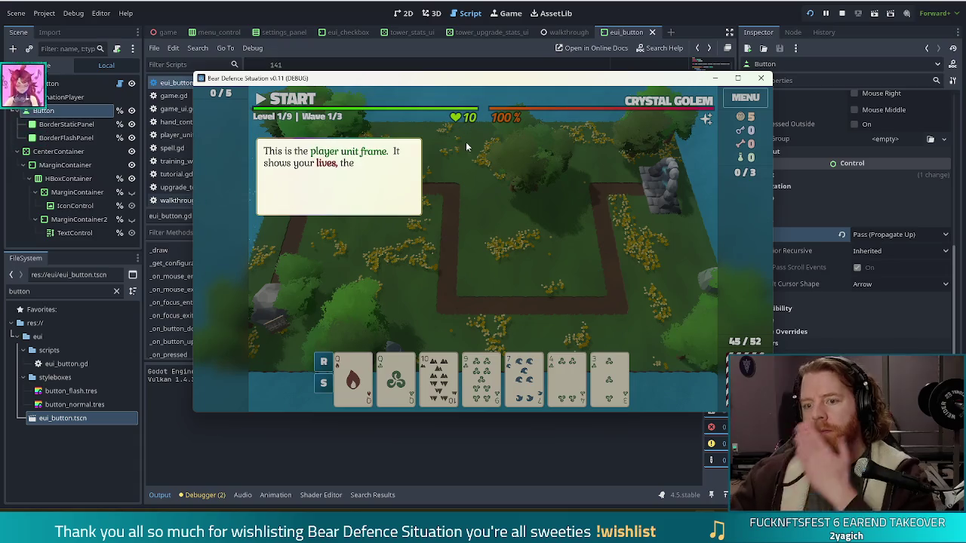
pyautogui.click(479, 226)
pyautogui.click(841, 13)
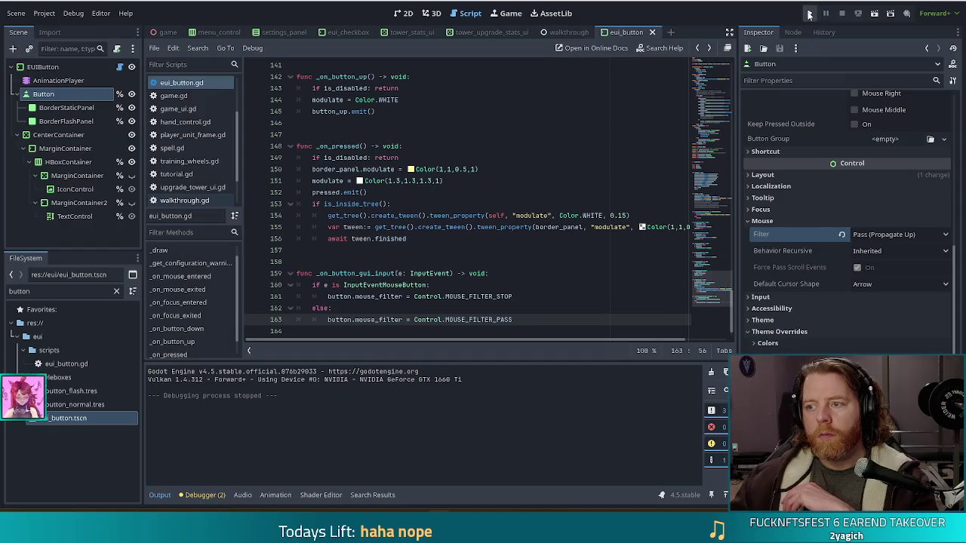
# Step: Relaunch the project to its title menu with New Game, Tutorial and Options
pyautogui.click(810, 12)
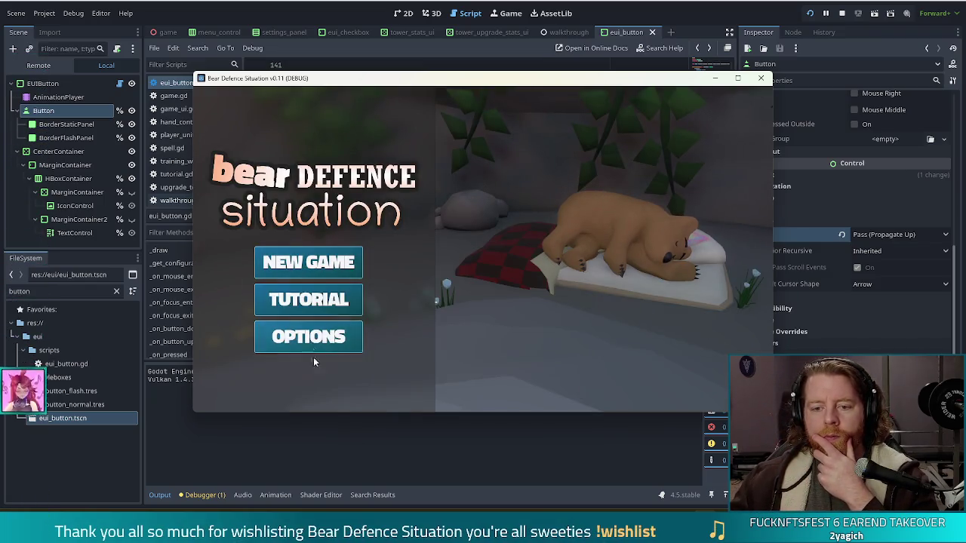
# Step: Start a new game and place the first two ballista towers beside the path
pyautogui.click(331, 270)
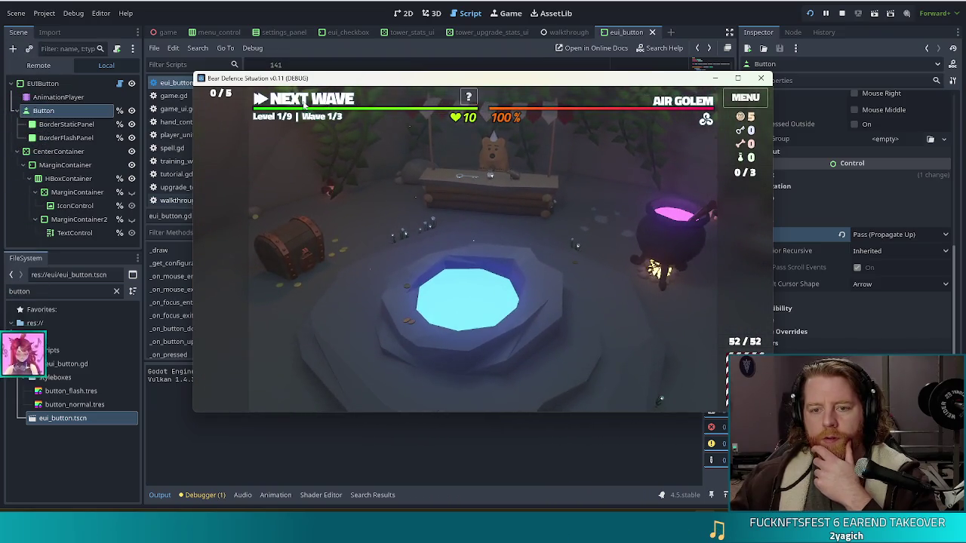
pyautogui.click(304, 103)
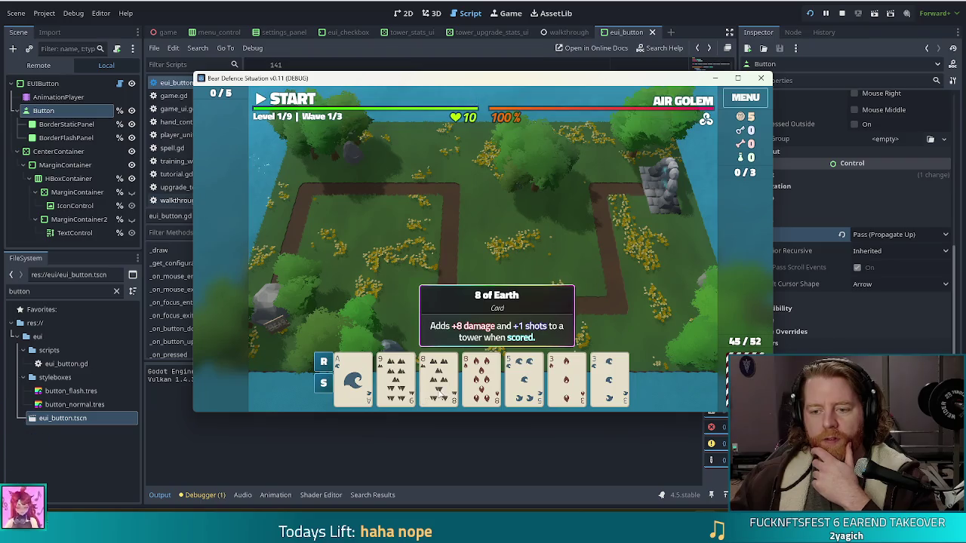
pyautogui.click(441, 393)
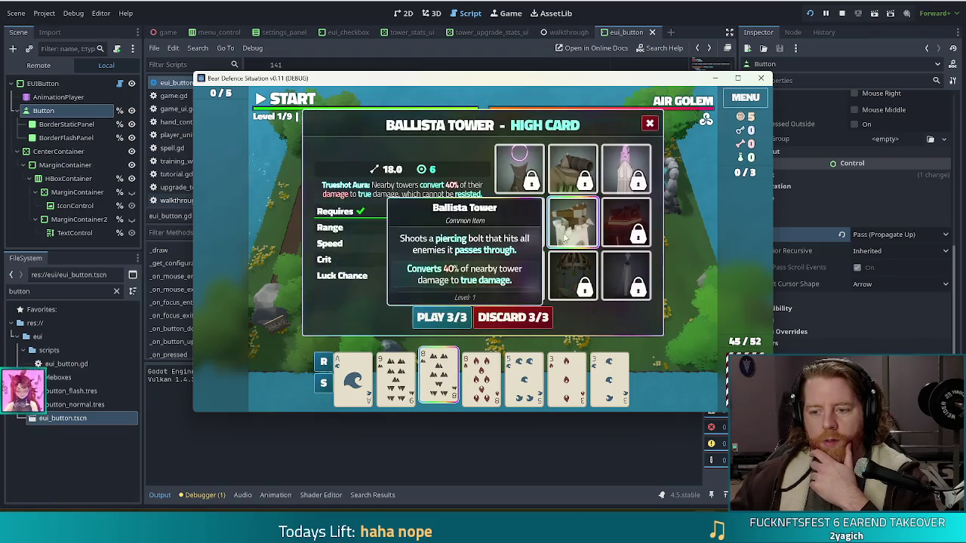
pyautogui.click(442, 317)
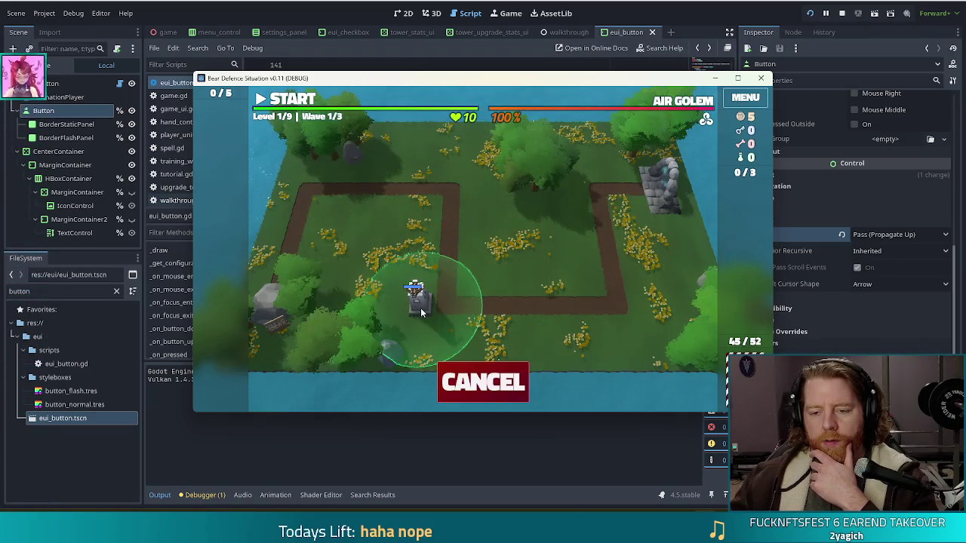
pyautogui.click(421, 313)
pyautogui.click(440, 377)
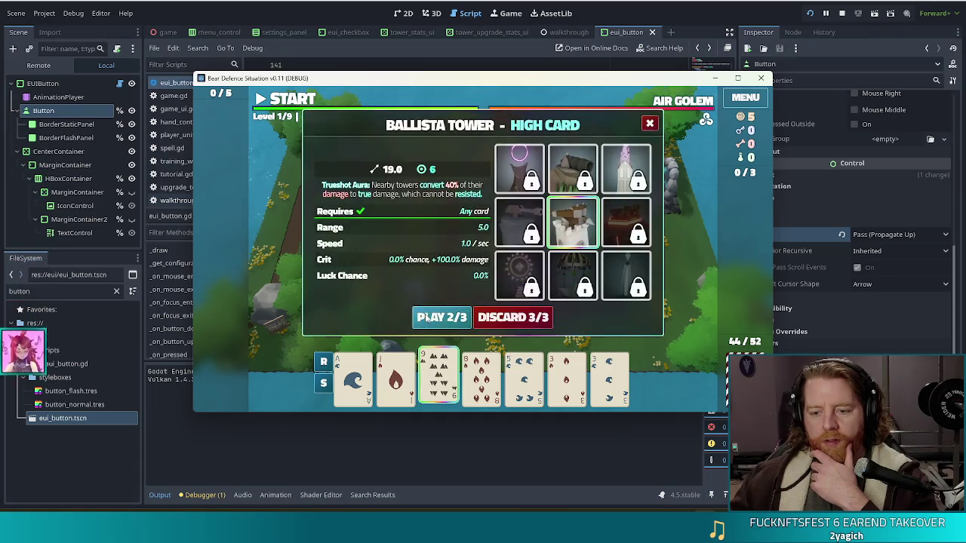
pyautogui.click(418, 316)
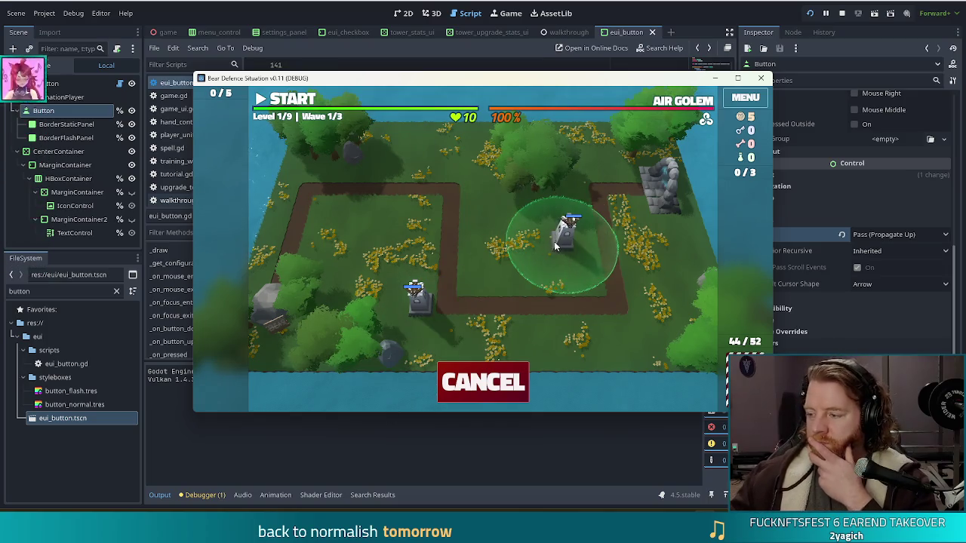
pyautogui.click(468, 287)
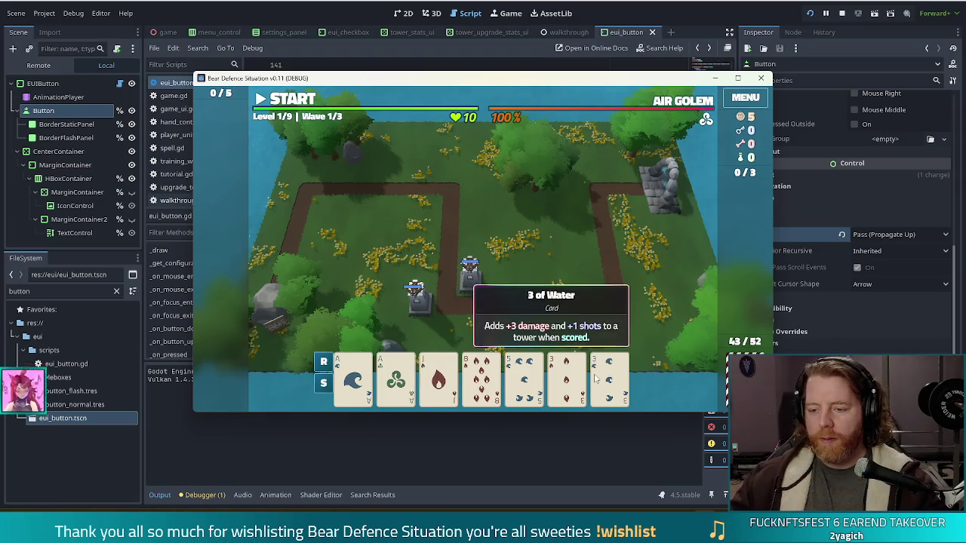
# Step: Play a pair and a two pair as more ballistas, inspect one, then begin wave 2
pyautogui.click(577, 387)
pyautogui.click(453, 320)
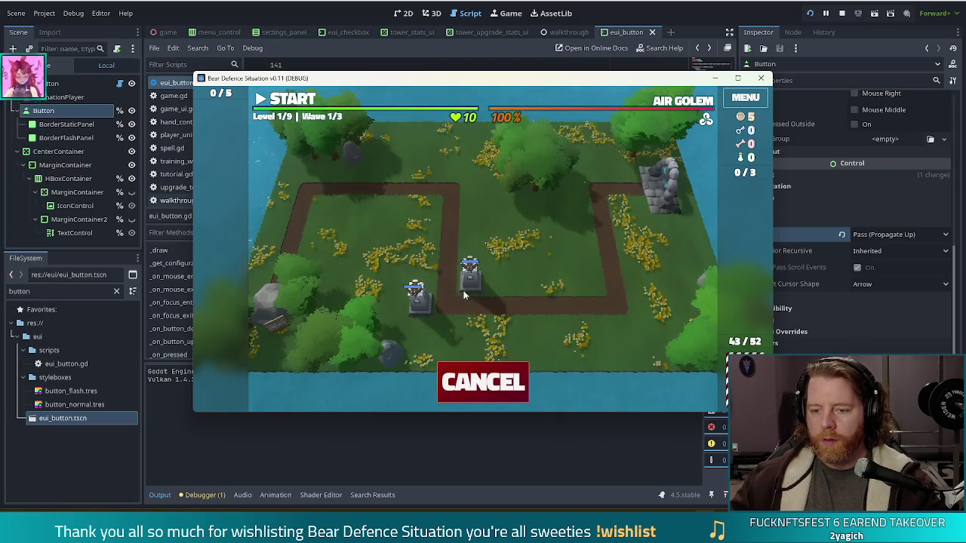
pyautogui.click(483, 386)
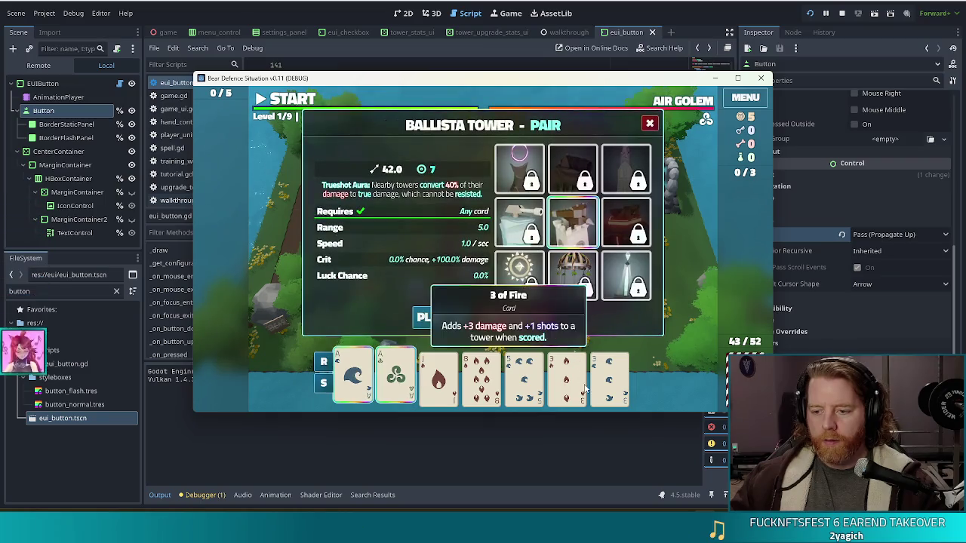
pyautogui.click(610, 387)
pyautogui.click(441, 317)
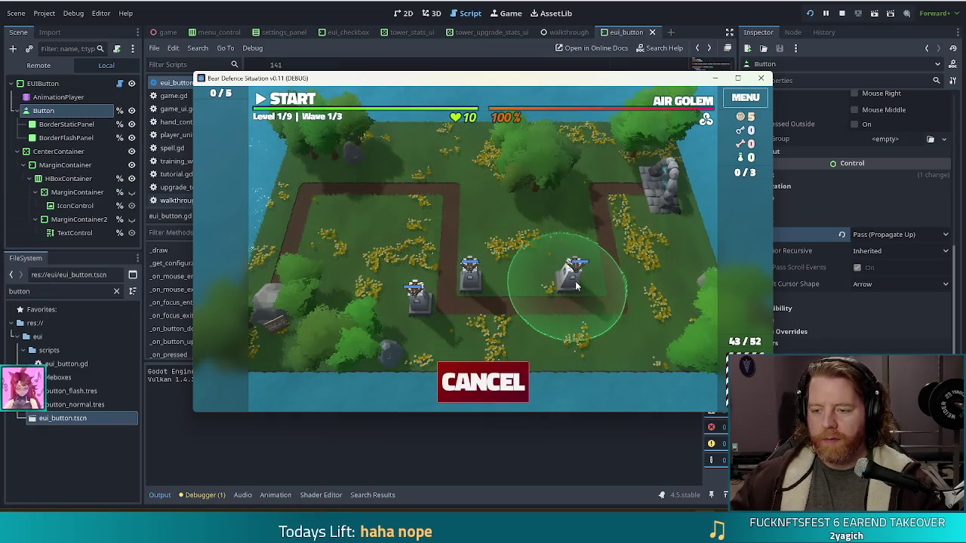
pyautogui.click(589, 283)
pyautogui.click(468, 282)
pyautogui.click(594, 172)
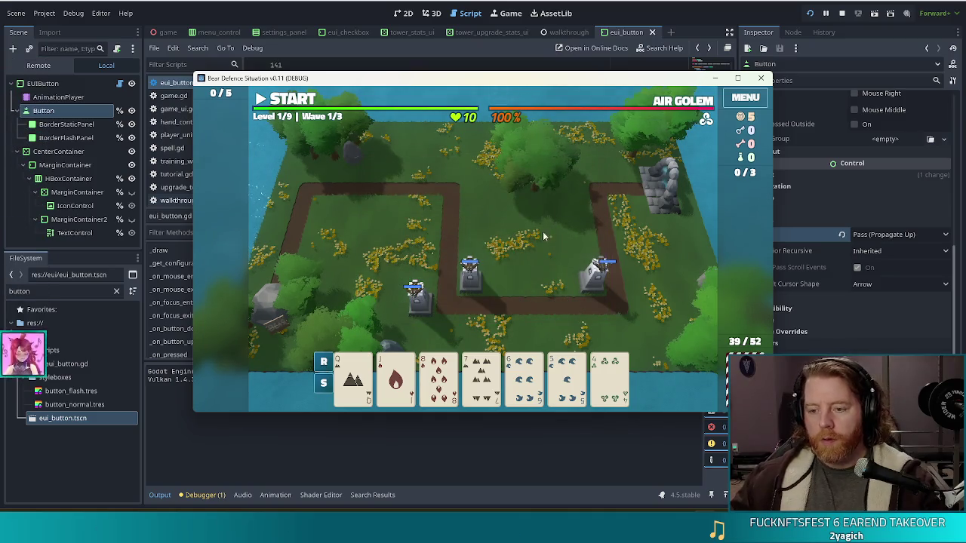
pyautogui.click(489, 294)
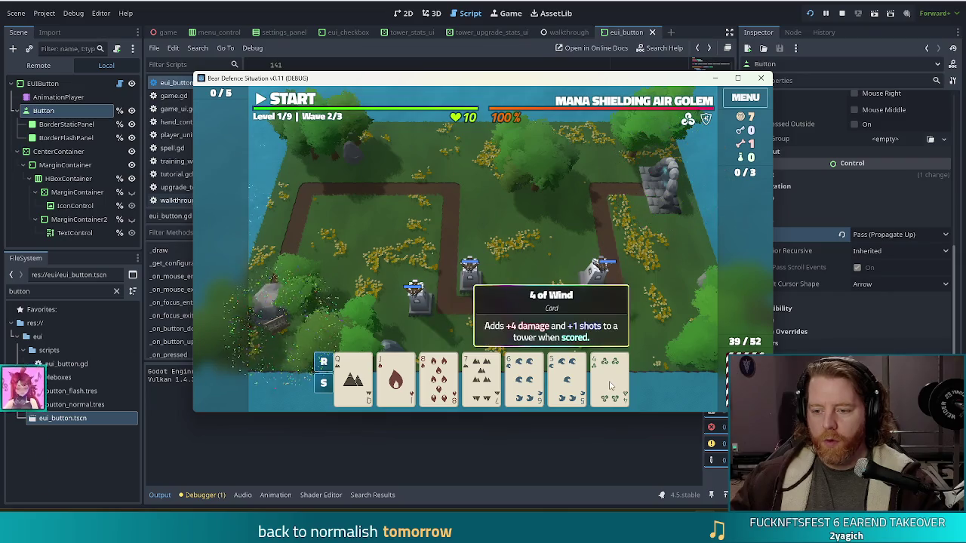
# Step: In wave 2, place ballistas from an 8-to-4 straight and a Queens-and-6s two pair, discard the 7 of Wind
pyautogui.click(481, 377)
pyautogui.click(444, 381)
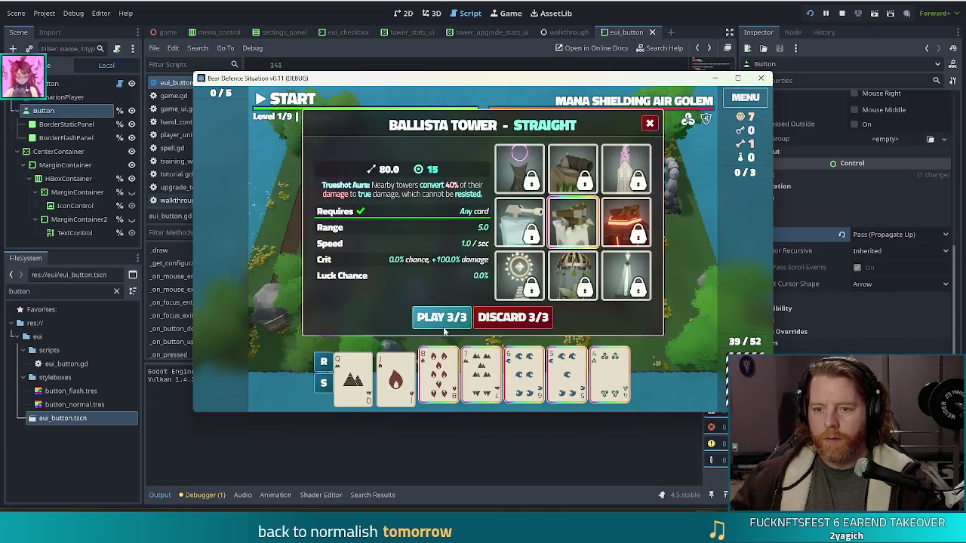
pyautogui.click(443, 317)
pyautogui.click(574, 290)
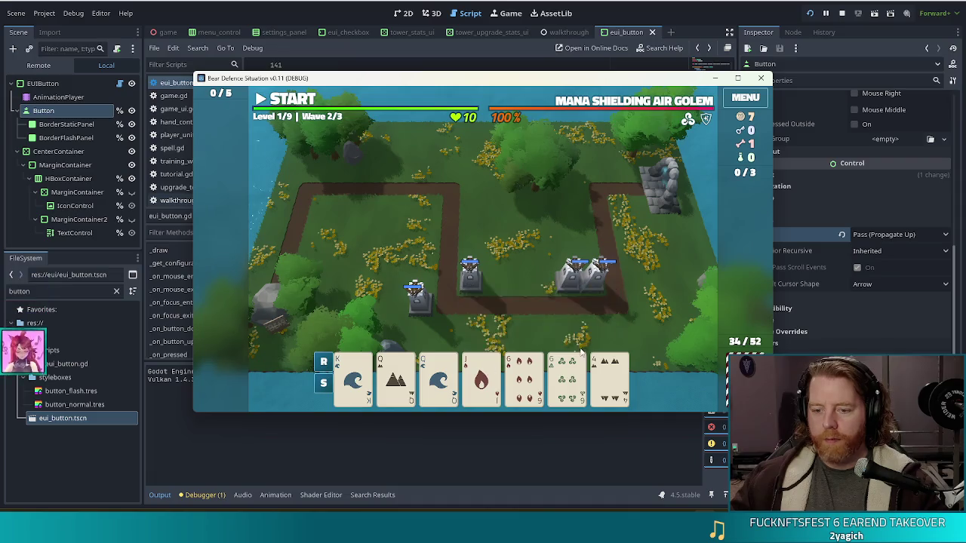
pyautogui.click(395, 377)
pyautogui.click(438, 377)
pyautogui.click(524, 377)
pyautogui.click(559, 379)
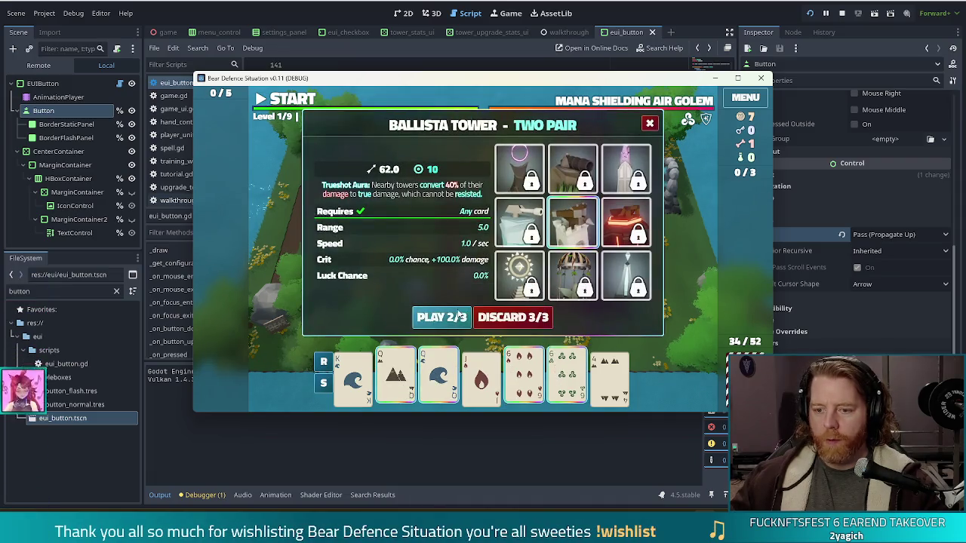
pyautogui.click(442, 317)
pyautogui.click(549, 275)
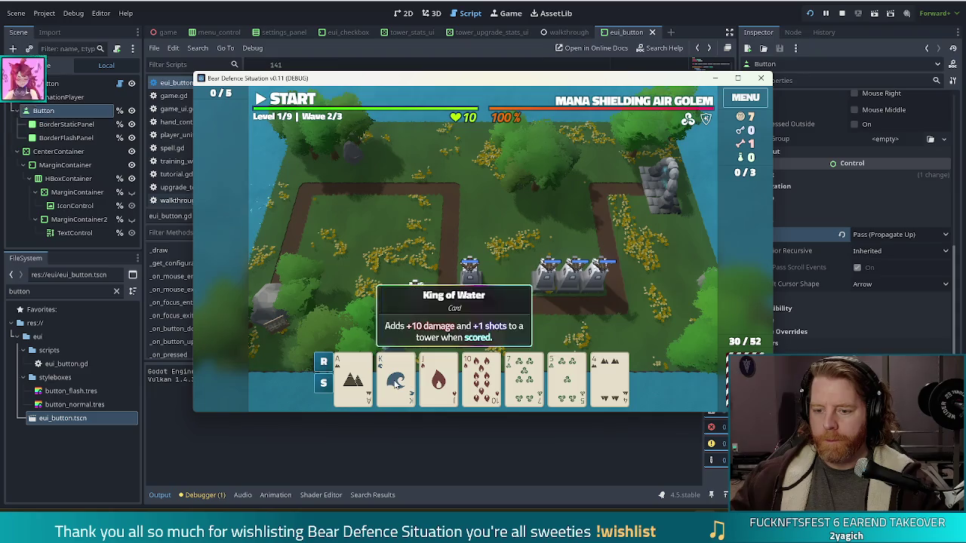
pyautogui.click(524, 377)
pyautogui.click(504, 317)
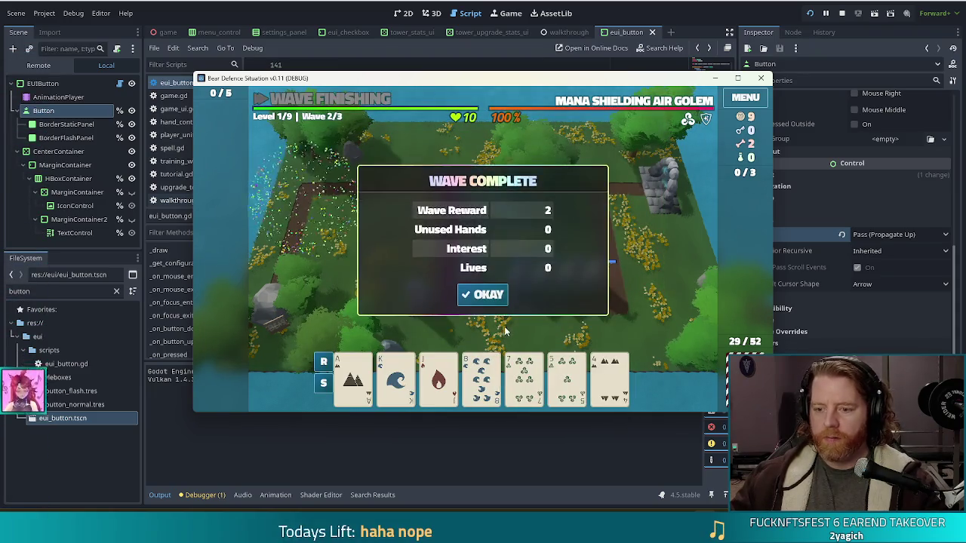
pyautogui.click(471, 296)
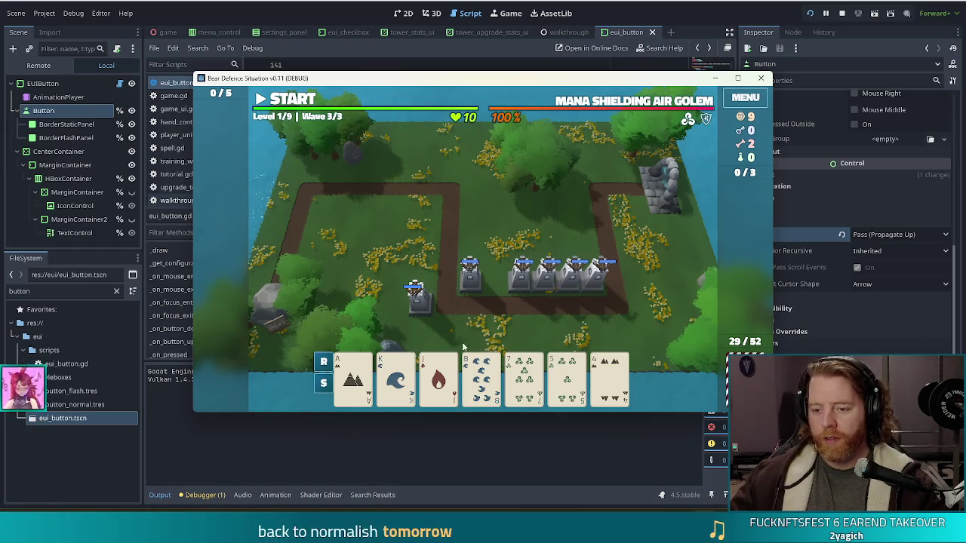
# Step: Place one more ballista in wave 3 and close the summary to advance to Level 2
pyautogui.click(416, 296)
pyautogui.click(444, 317)
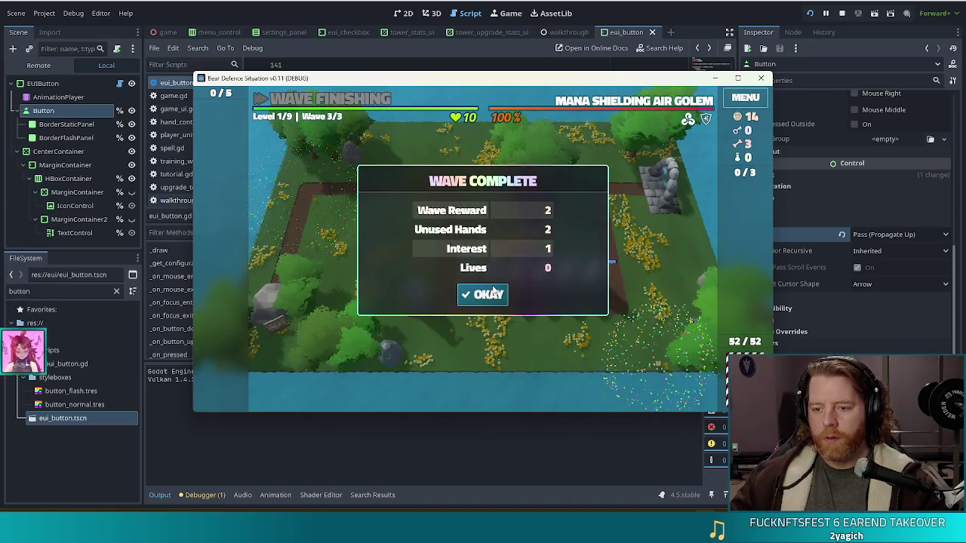
pyautogui.click(498, 293)
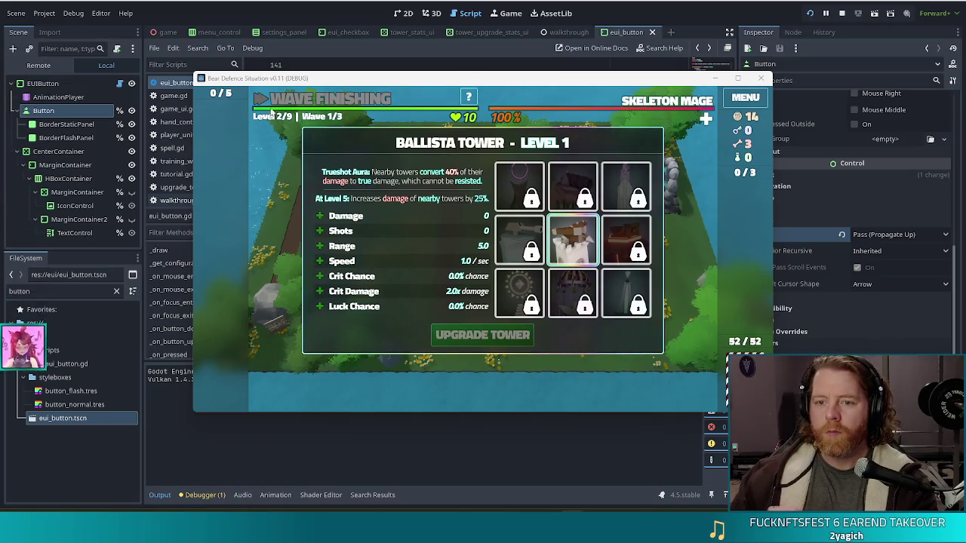
# Step: Move the game window up-left and pick the ballista's Shots upgrade (0 > 3)
pyautogui.moveTo(390, 81); pyautogui.dragTo(349, 70)
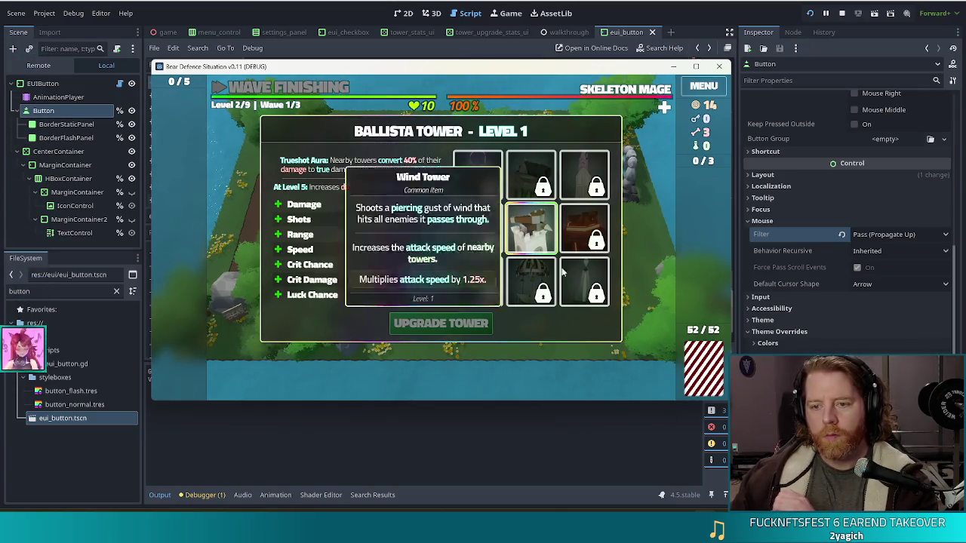
pyautogui.click(321, 219)
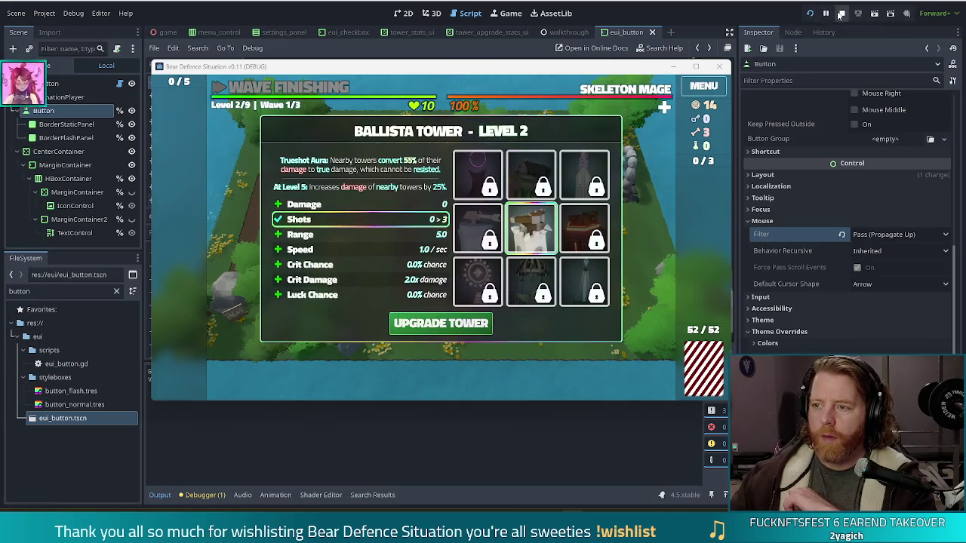
# Step: Restart the game, begin a new game, skip to the end of wave 1, then stop the run
pyautogui.click(718, 67)
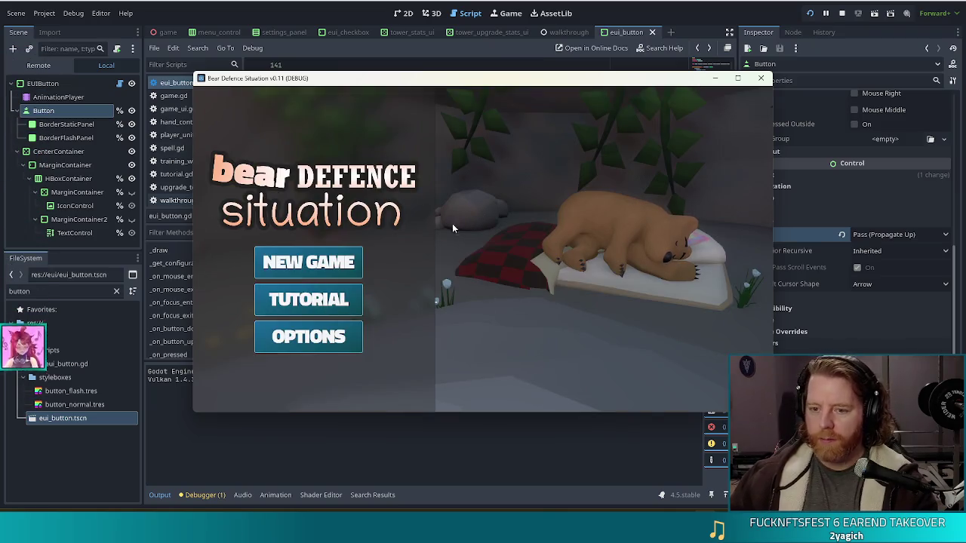
pyautogui.click(311, 260)
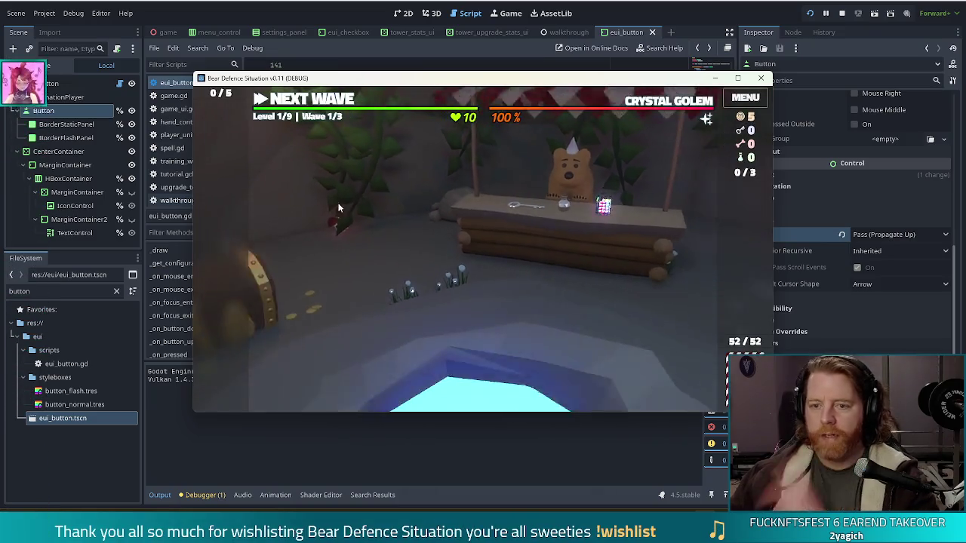
pyautogui.press('space')
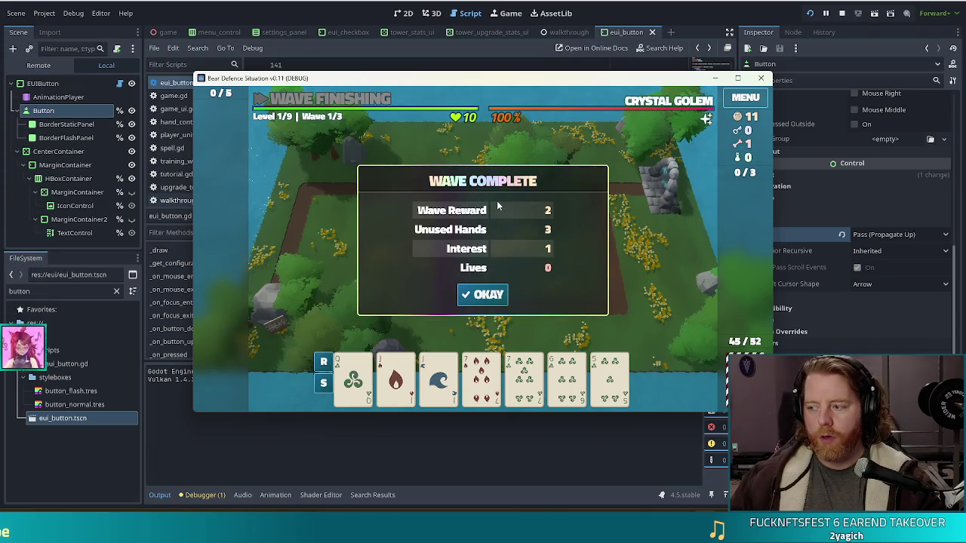
pyautogui.click(845, 12)
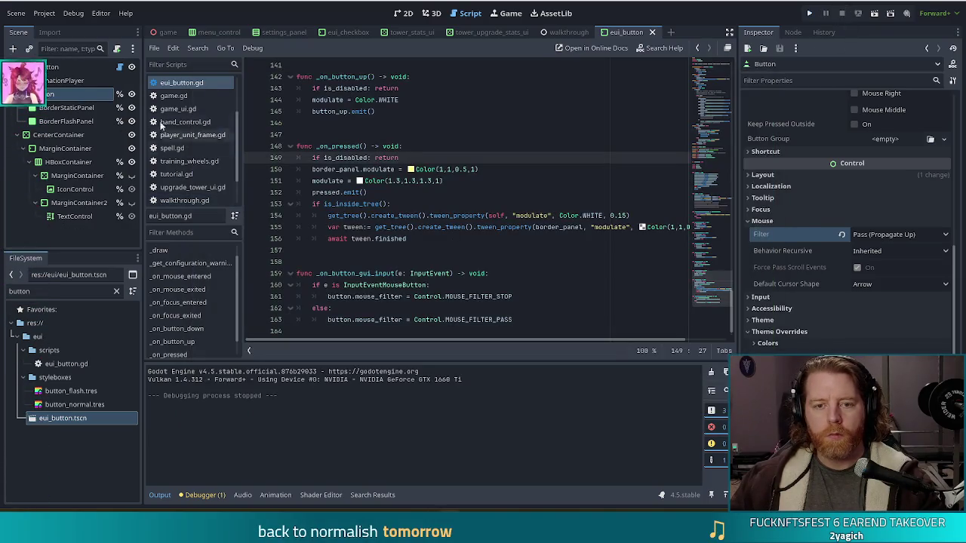
# Step: Open game.gd, search for wave_rew, and jump to the bones_wave_reward declaration on line 107
pyautogui.click(175, 96)
pyautogui.click(537, 123)
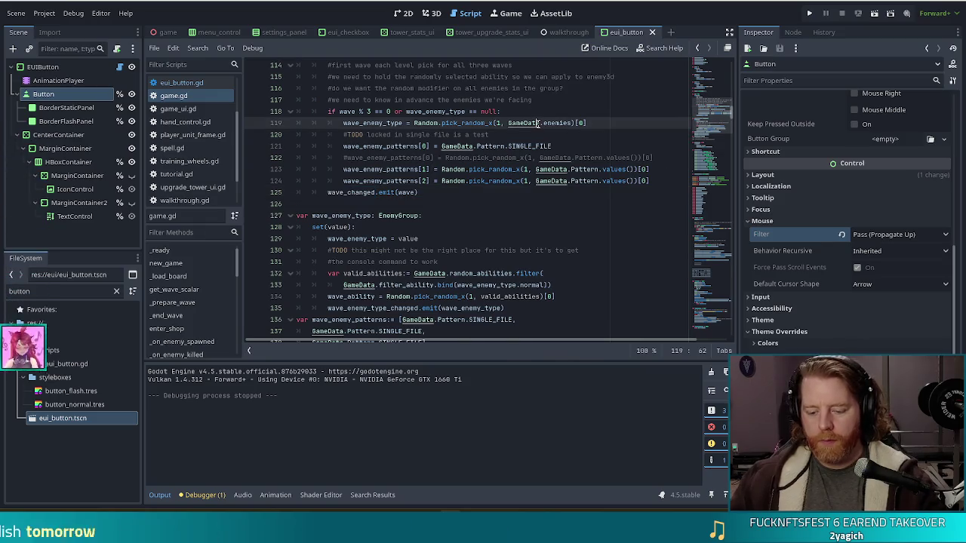
pyautogui.hotkey('ctrl', 'f')
pyautogui.write('wave_rew')
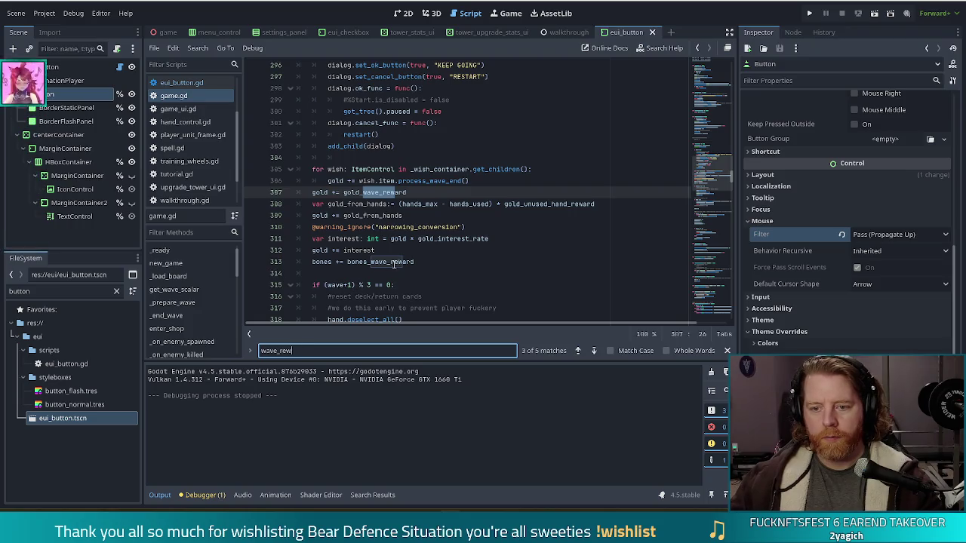
pyautogui.click(390, 263)
pyautogui.keyDown('ctrl'); pyautogui.click(389, 262); pyautogui.keyUp('ctrl')
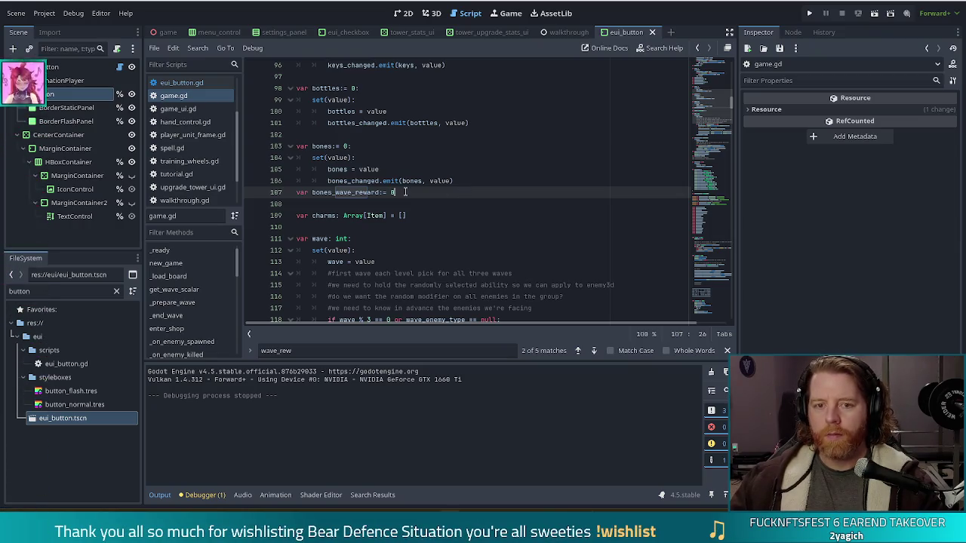
pyautogui.moveTo(396, 184)
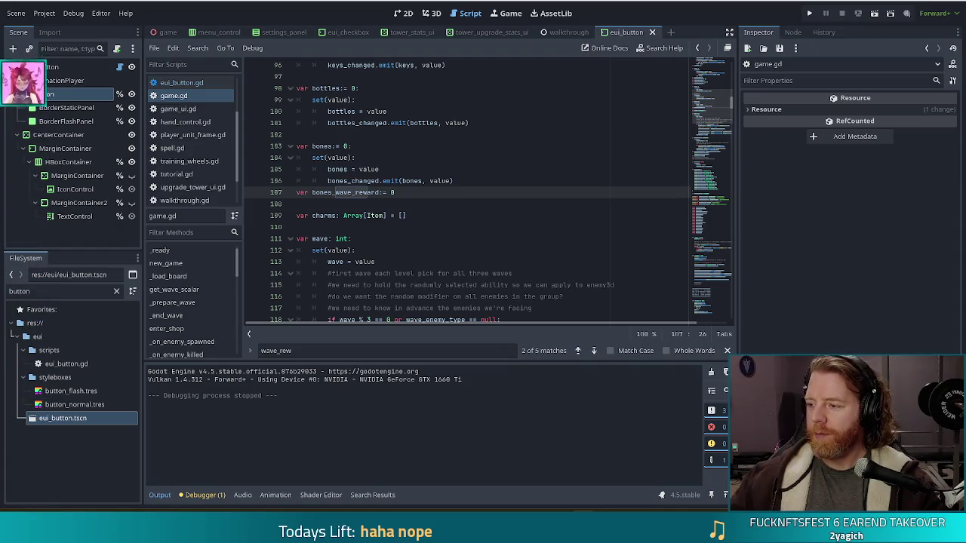
pyautogui.click(401, 185)
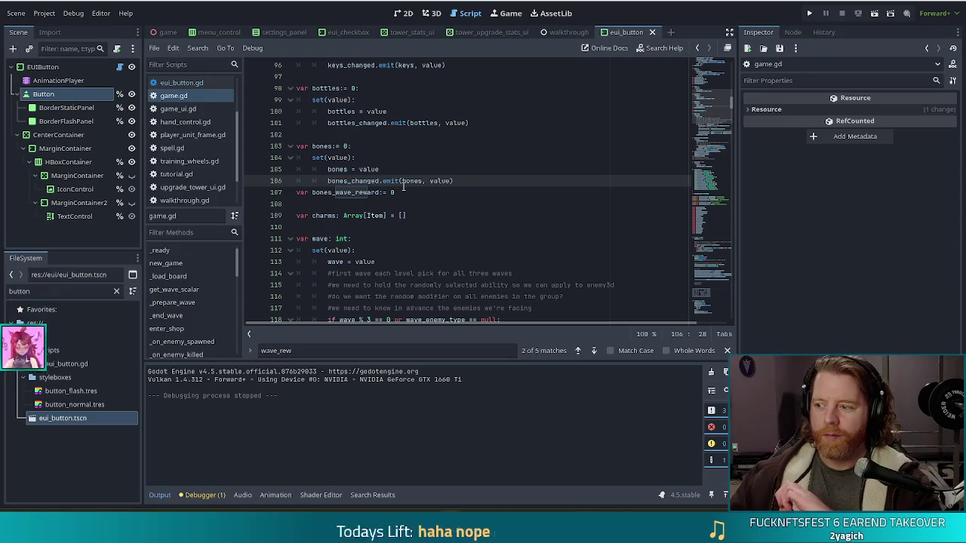
pyautogui.moveTo(386, 184)
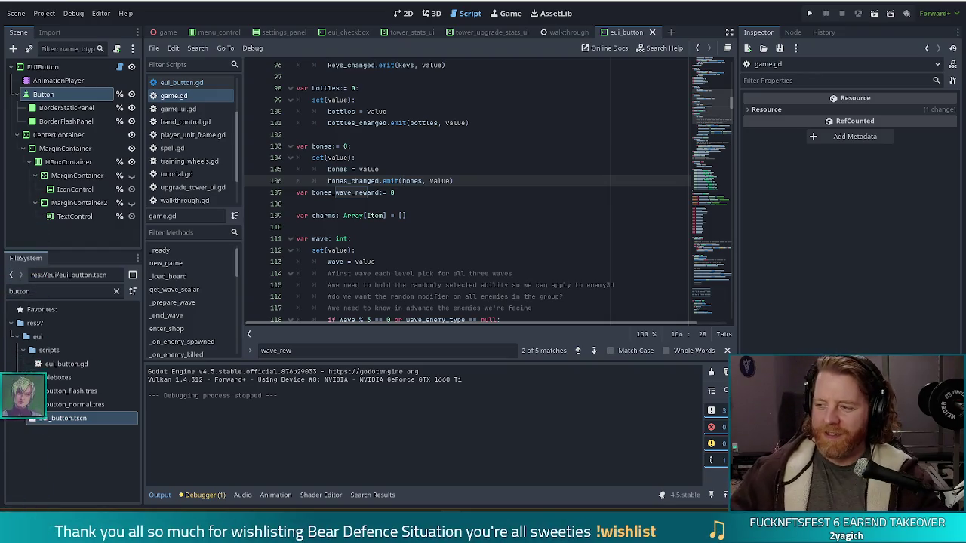
pyautogui.click(416, 197)
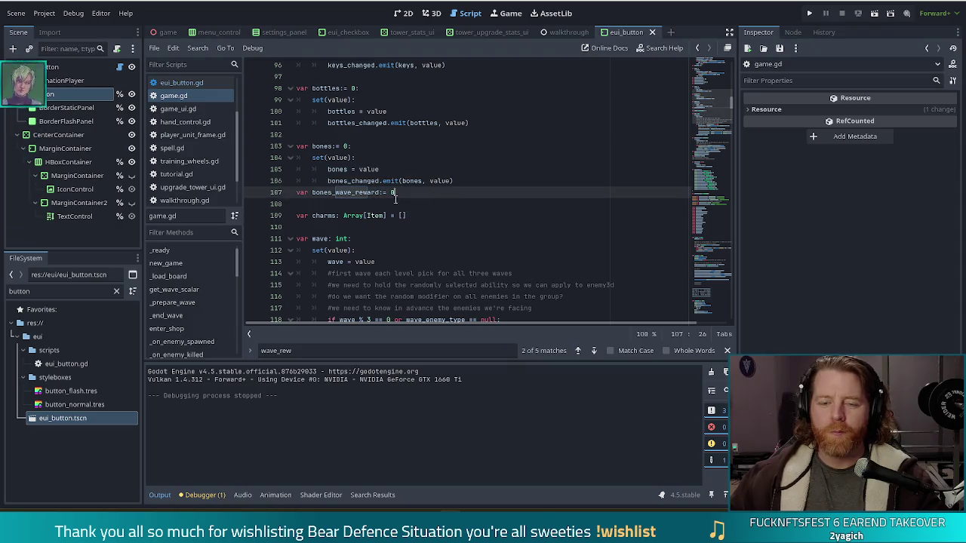
# Step: Inspect the bones_changed signal on lines 106–107, then jump back toward the top of game.gd
pyautogui.click(344, 181)
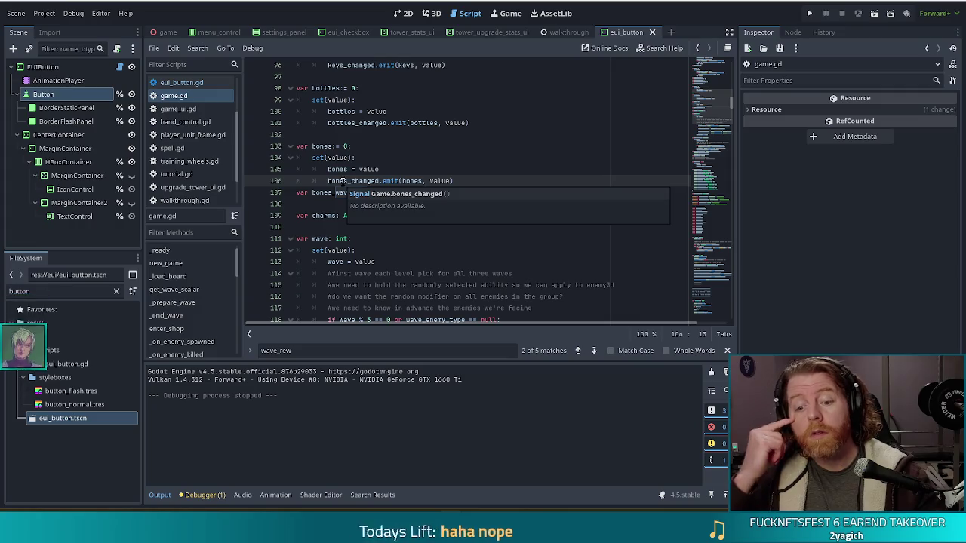
pyautogui.click(465, 185)
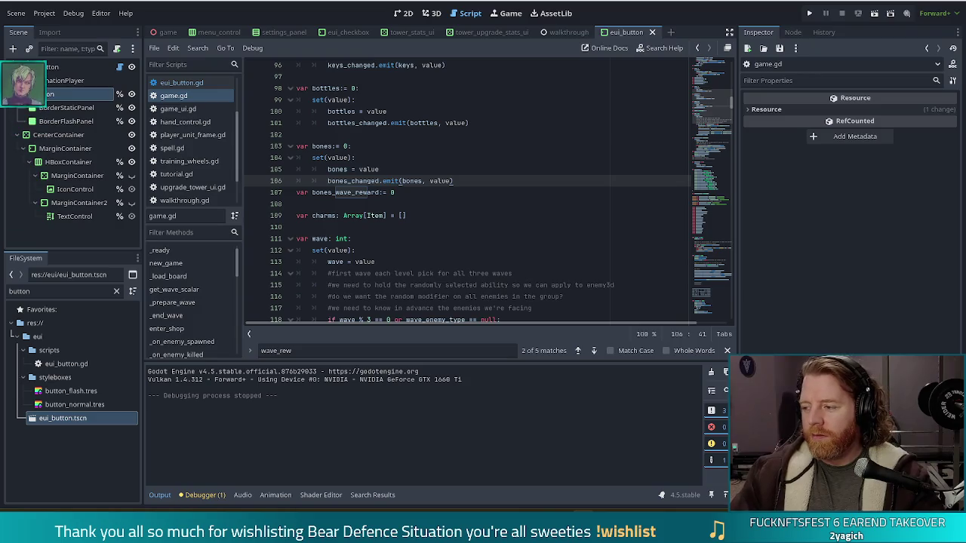
pyautogui.click(444, 181)
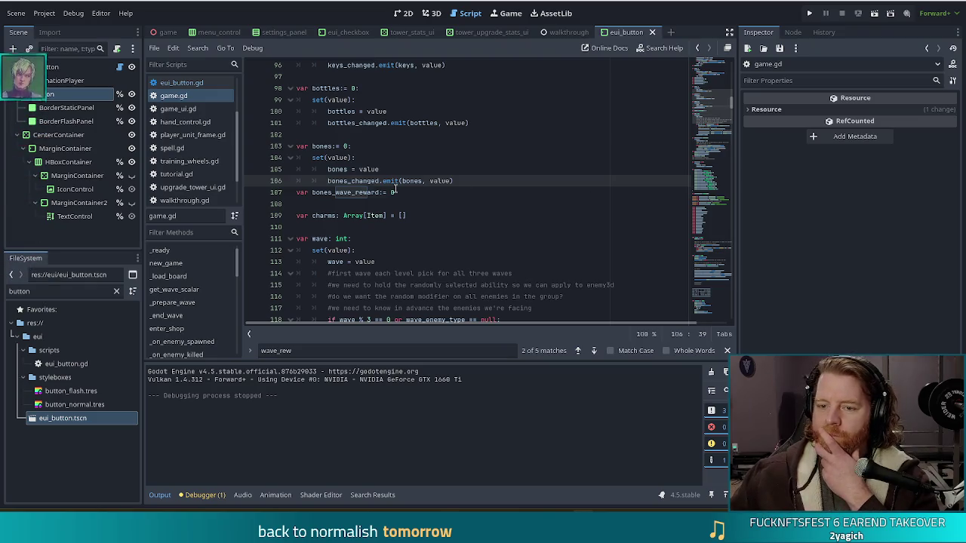
pyautogui.click(437, 191)
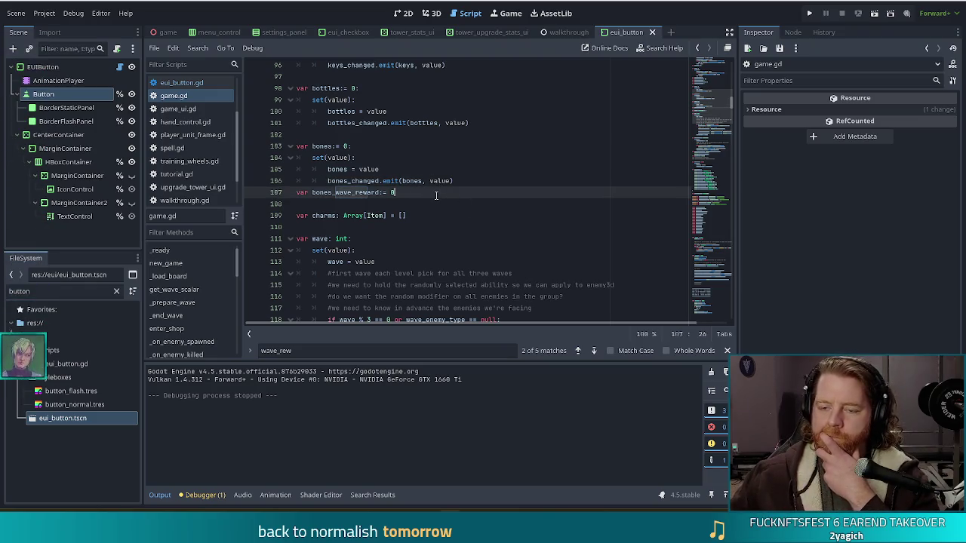
pyautogui.moveTo(713, 105)
pyautogui.mouseDown()
pyautogui.moveTo(714, 74)
pyautogui.moveTo(714, 118)
pyautogui.mouseUp()
pyautogui.click(521, 210)
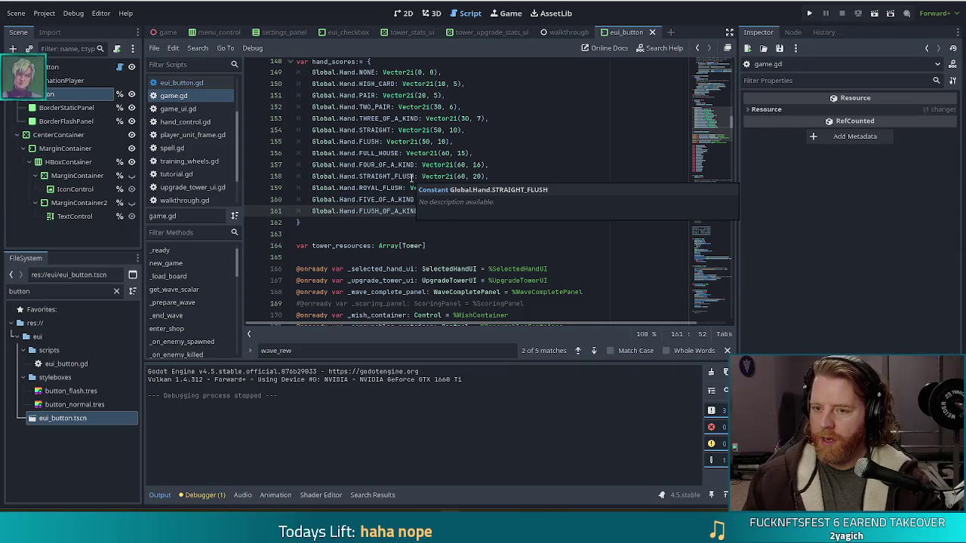
# Step: Start a project-wide Find in Files search for 'luck' with Ctrl+Shift+F
pyautogui.hotkey('ctrl', 'shift', 'f')
# Step: Search all project files for 'luck' and scroll through the 49 matches in 10 files
pyautogui.write('luck')
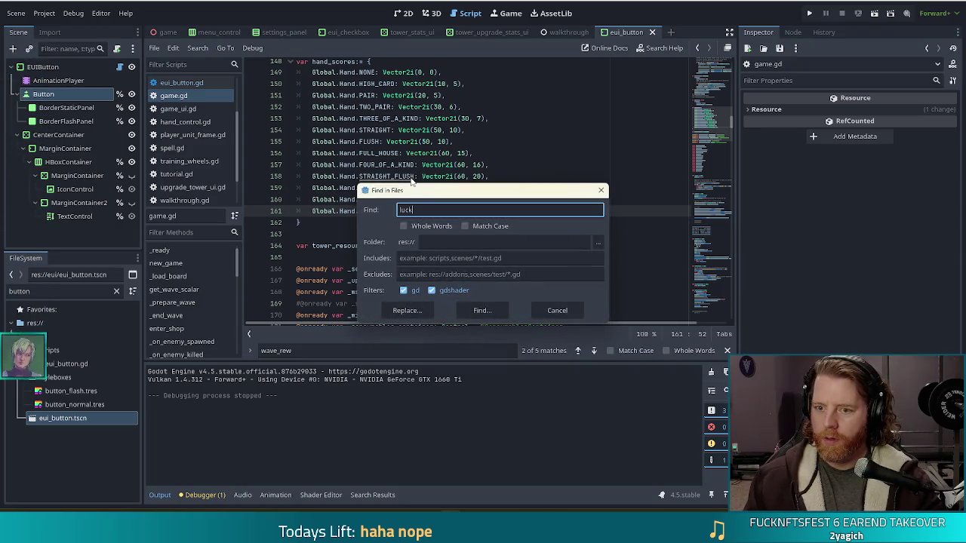
pyautogui.press('Return')
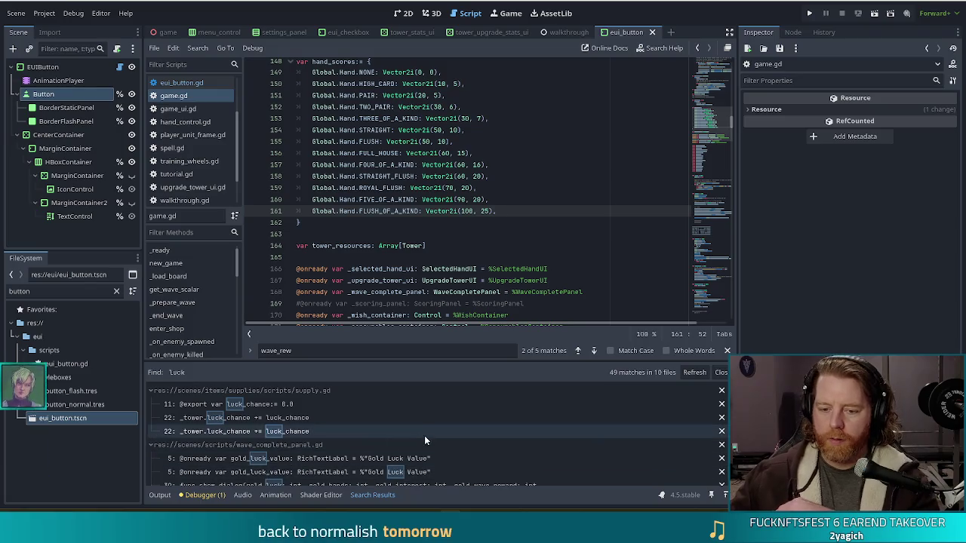
pyautogui.scroll(-10, 423, 434)
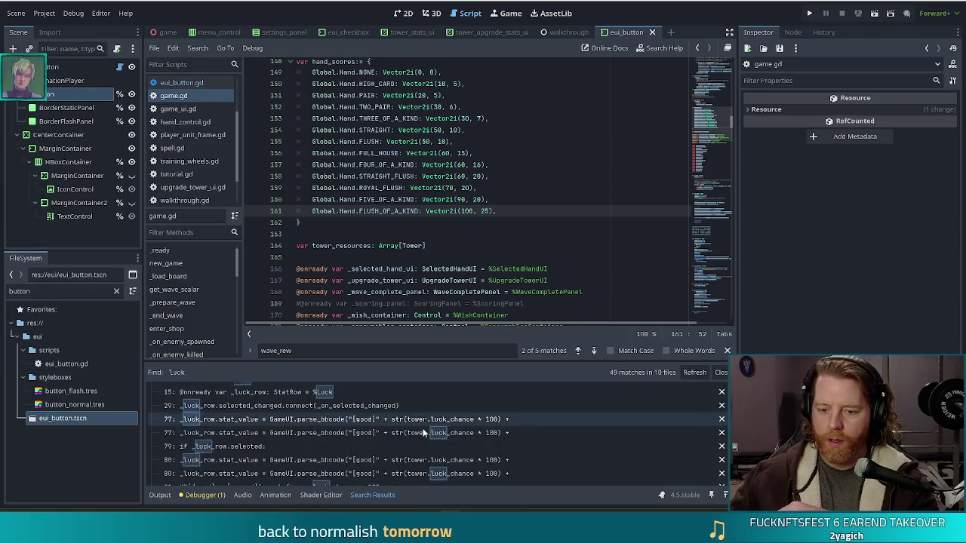
pyautogui.scroll(-5, 423, 433)
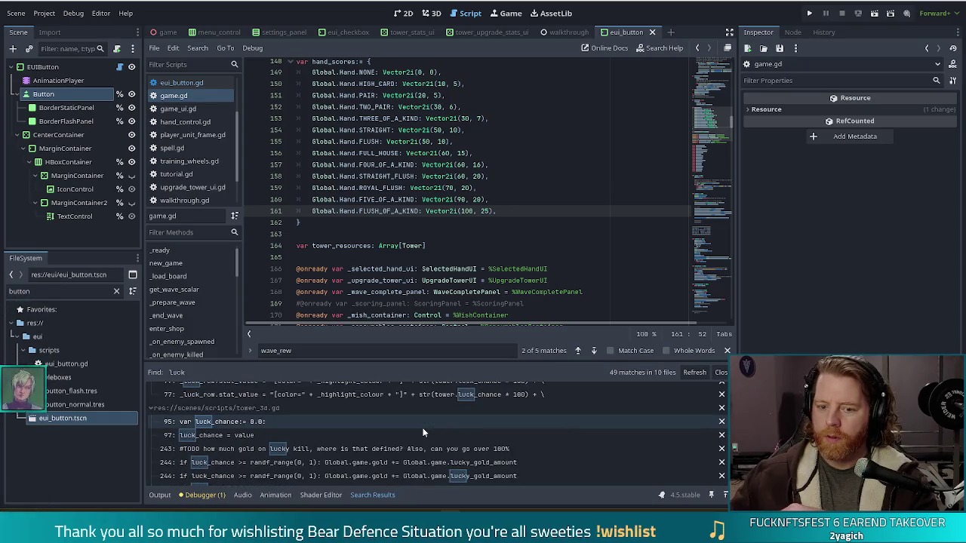
pyautogui.scroll(-2, 423, 433)
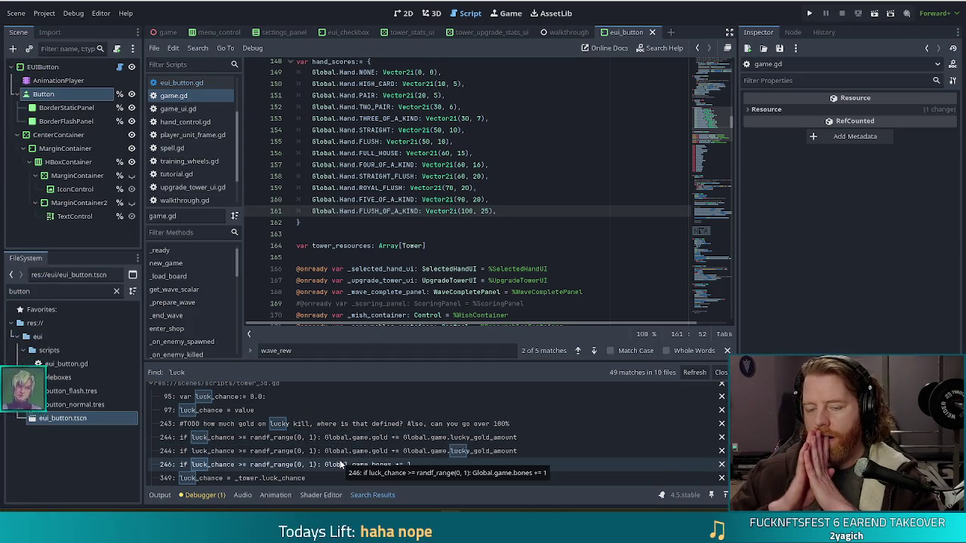
pyautogui.scroll(-3, 346, 445)
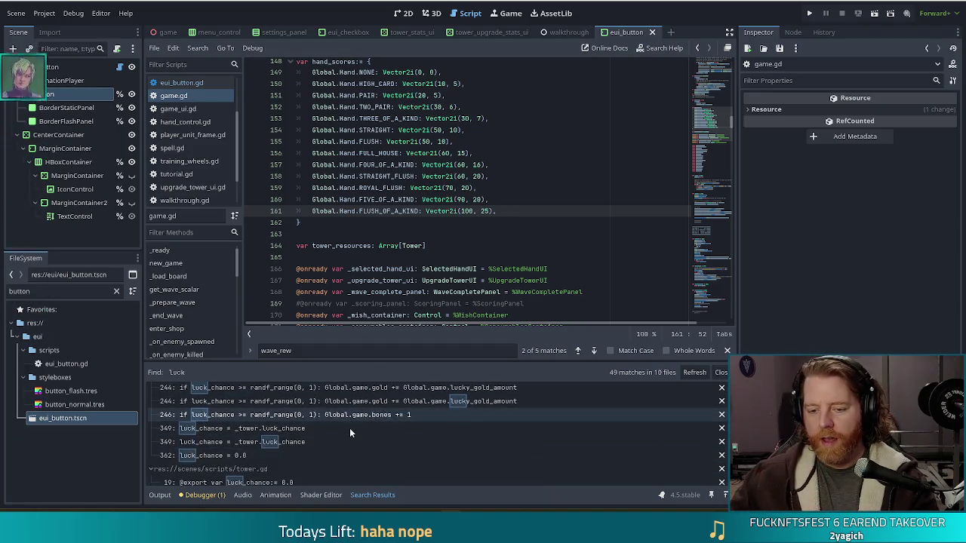
pyautogui.scroll(-5, 344, 428)
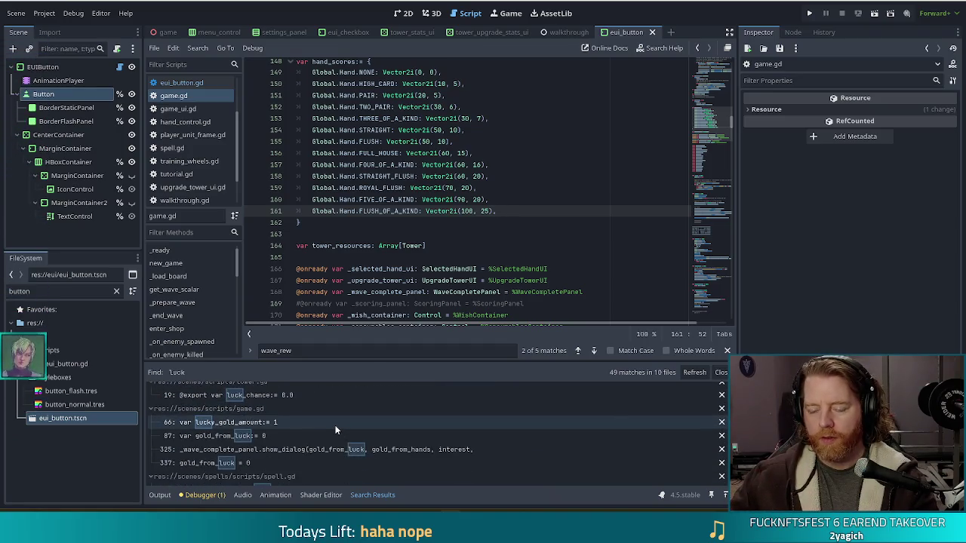
pyautogui.scroll(-3, 336, 431)
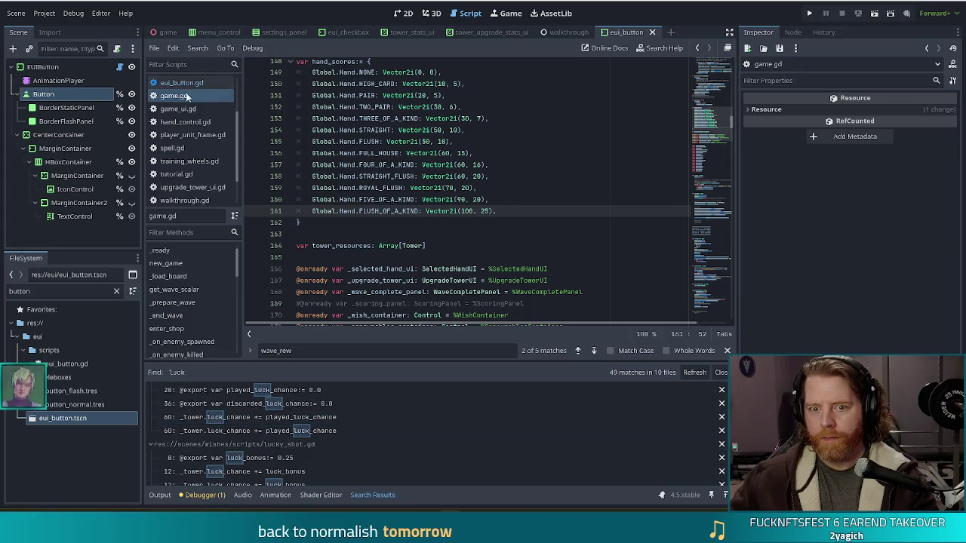
pyautogui.scroll(20, 421, 204)
# Step: Open game.gd and find the next 'kill' match in the script
pyautogui.click(420, 203)
pyautogui.hotkey('ctrl', 'f')
pyautogui.write('kill')
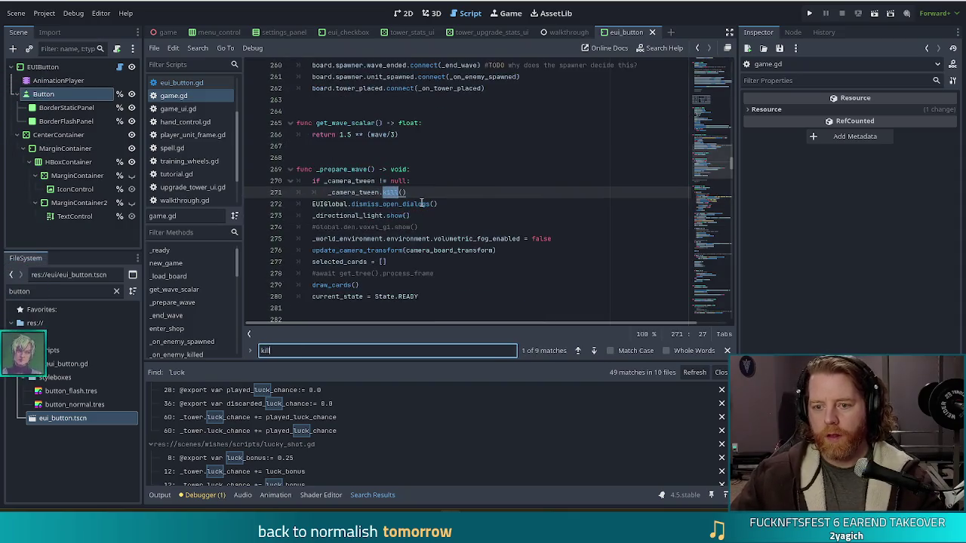
pyautogui.click(592, 350)
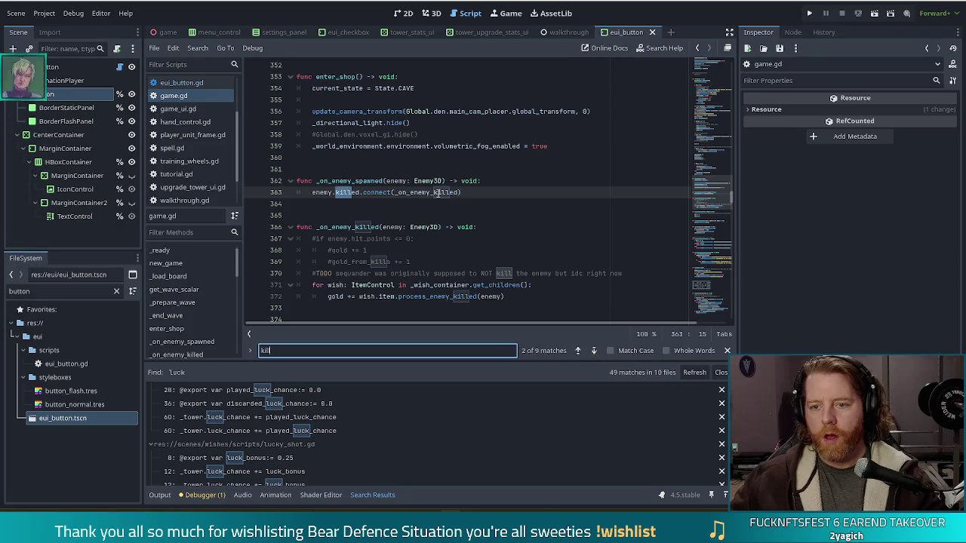
# Step: Review the _on_enemy_killed wish loop and the sequander comment on lines 368–372
pyautogui.click(393, 284)
pyautogui.scroll(-1, 497, 231)
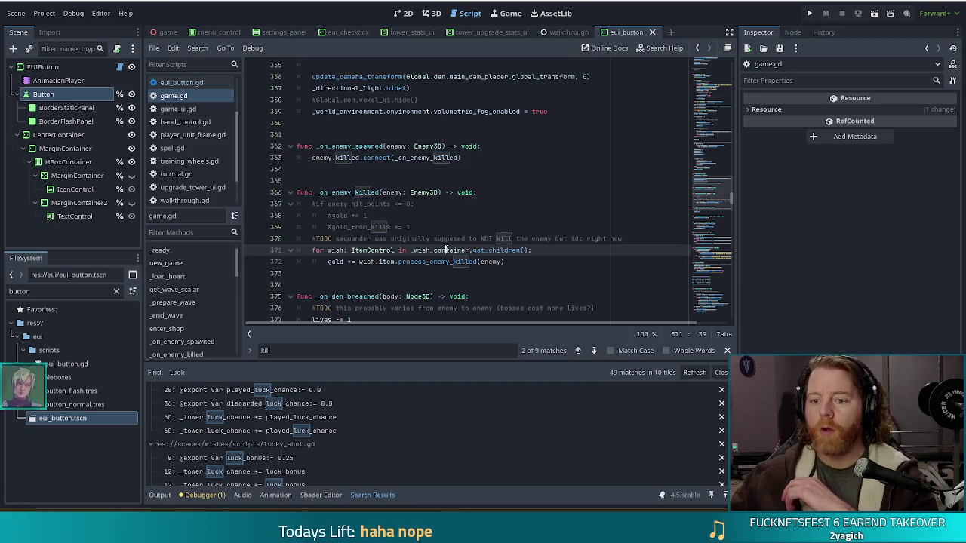
pyautogui.click(441, 216)
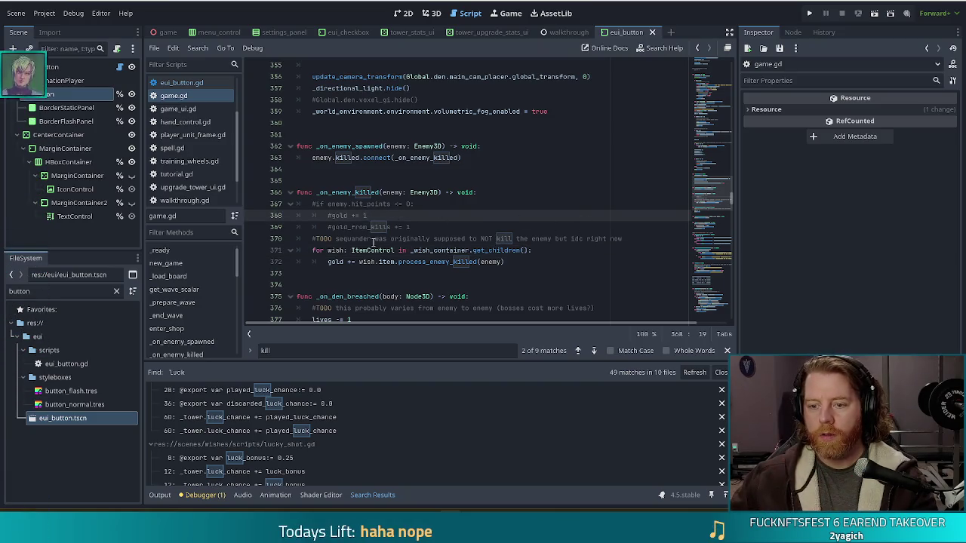
pyautogui.click(626, 238)
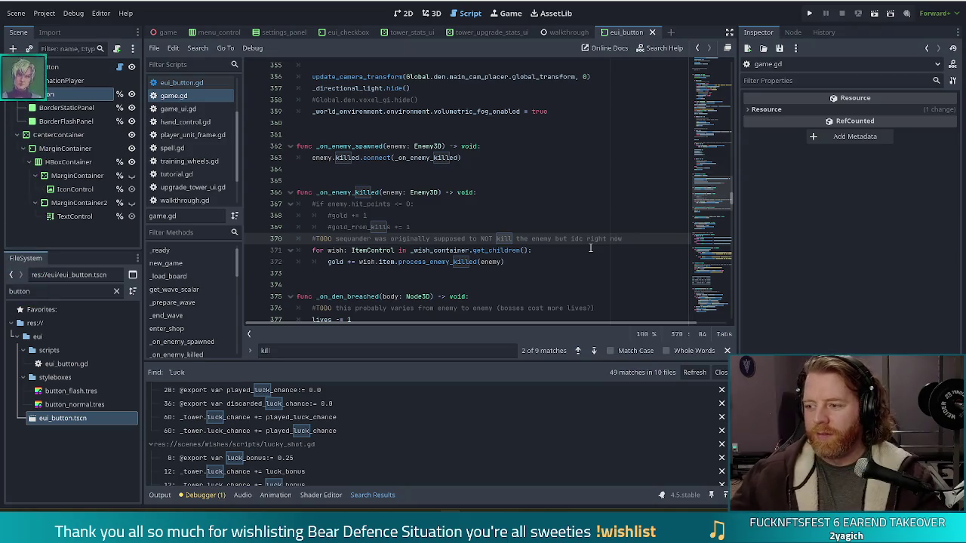
pyautogui.click(520, 264)
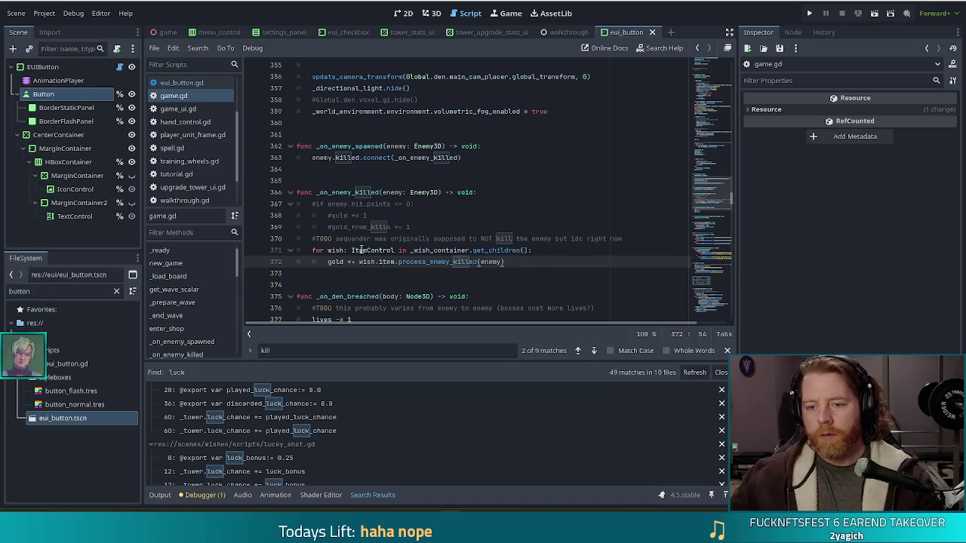
pyautogui.click(39, 291)
# Step: Filter the FileSystem for 'sequa' and move sequander.tres into scenes/wishes/unused
pyautogui.press('BackSpace')
pyautogui.press('BackSpace')
pyautogui.press('BackSpace')
pyautogui.write('sequa')
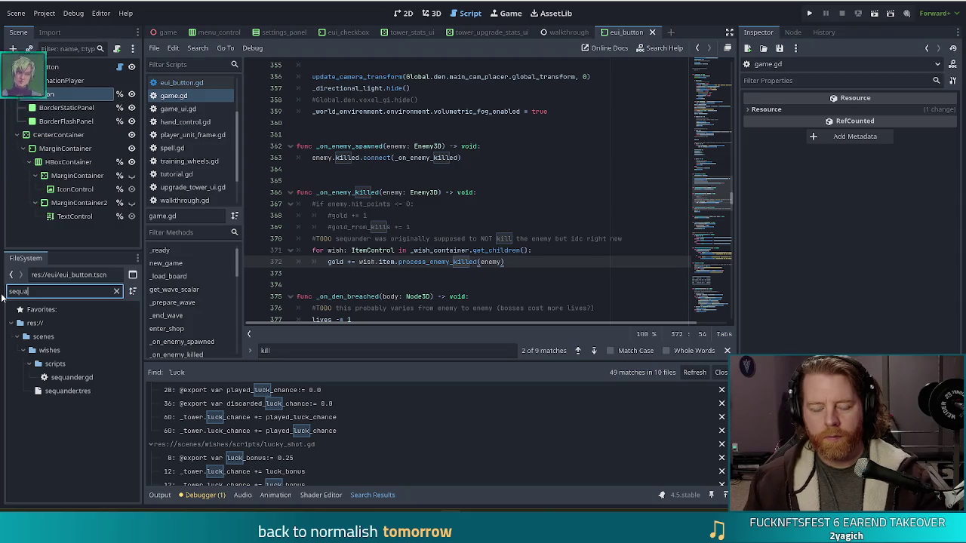
pyautogui.click(67, 391)
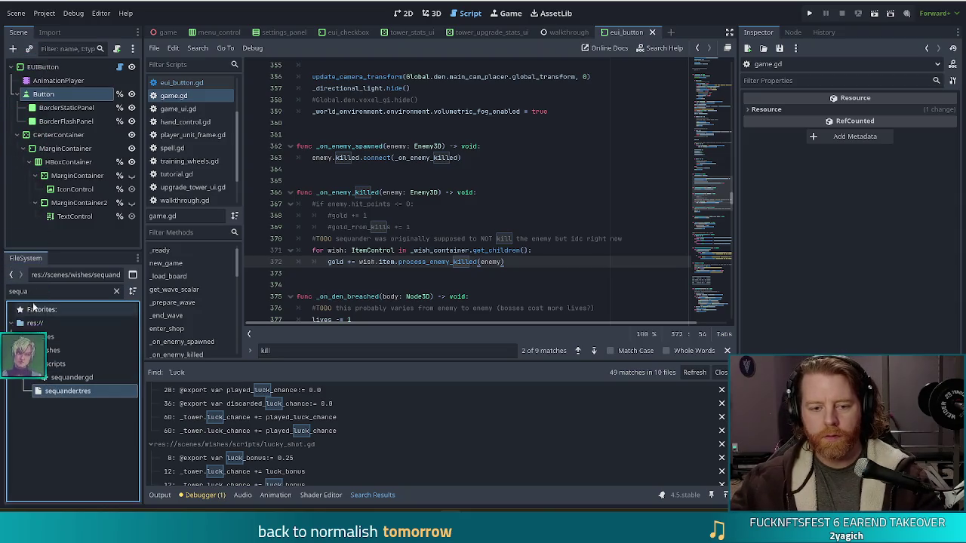
pyautogui.click(116, 291)
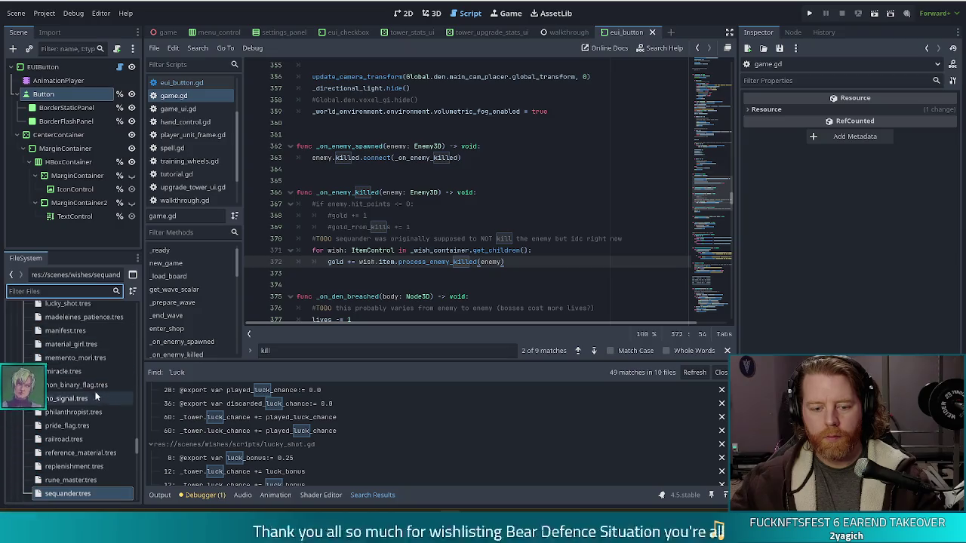
pyautogui.moveTo(57, 496)
pyautogui.mouseDown()
pyautogui.moveTo(68, 366)
pyautogui.moveTo(64, 306)
pyautogui.moveTo(49, 312)
pyautogui.moveTo(77, 303)
pyautogui.moveTo(50, 299)
pyautogui.moveTo(68, 399)
pyautogui.moveTo(62, 494)
pyautogui.moveTo(57, 393)
pyautogui.mouseUp()
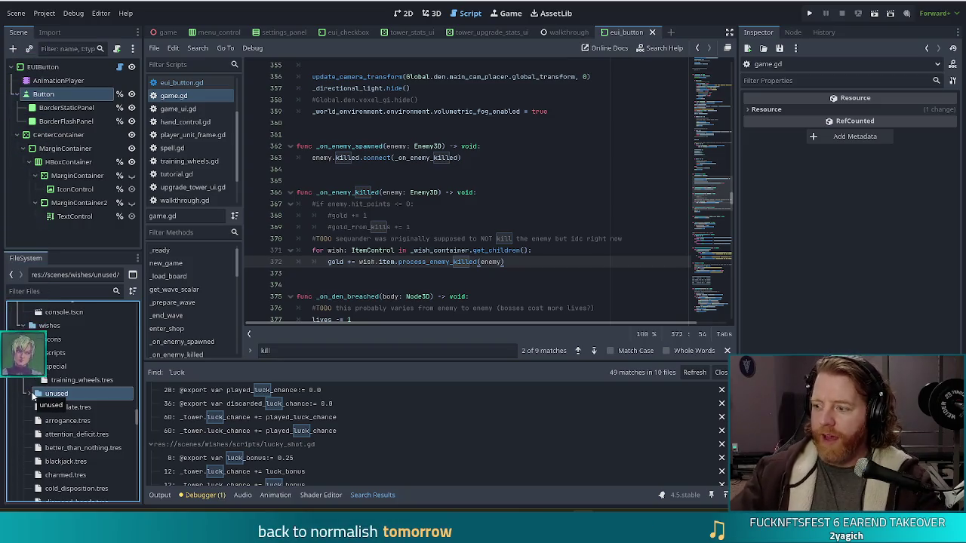
pyautogui.moveTo(34, 394); pyautogui.dragTo(35, 474)
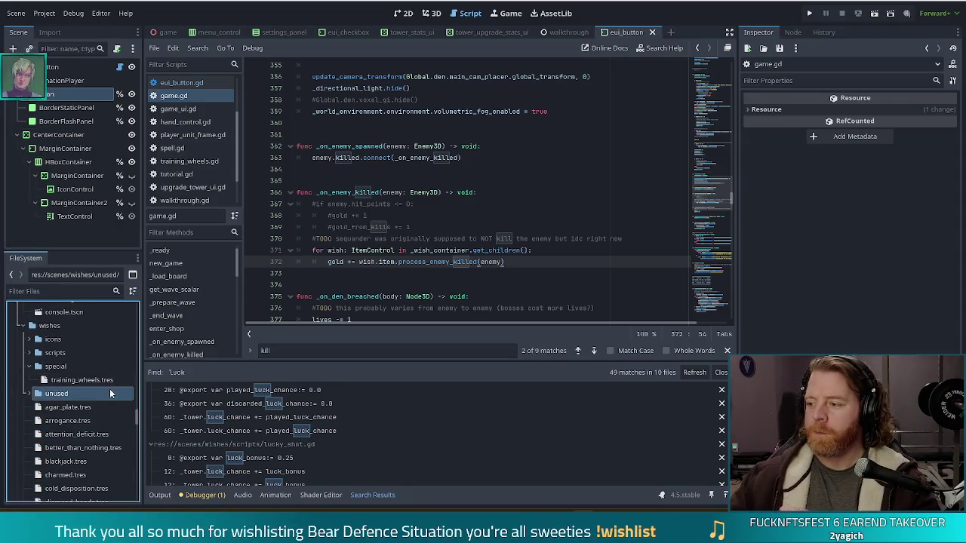
pyautogui.moveTo(103, 393)
pyautogui.mouseDown()
pyautogui.moveTo(30, 397)
pyautogui.moveTo(42, 403)
pyautogui.mouseUp()
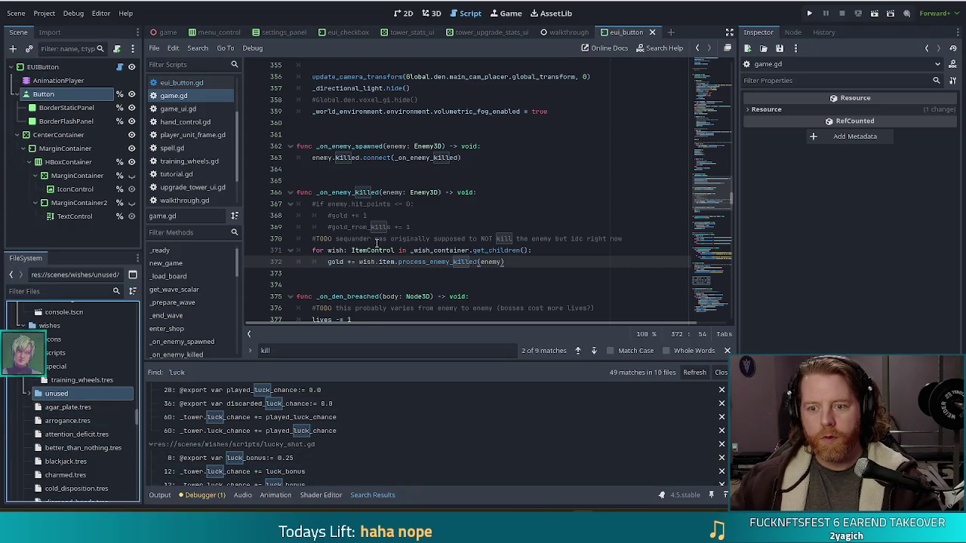
pyautogui.click(29, 367)
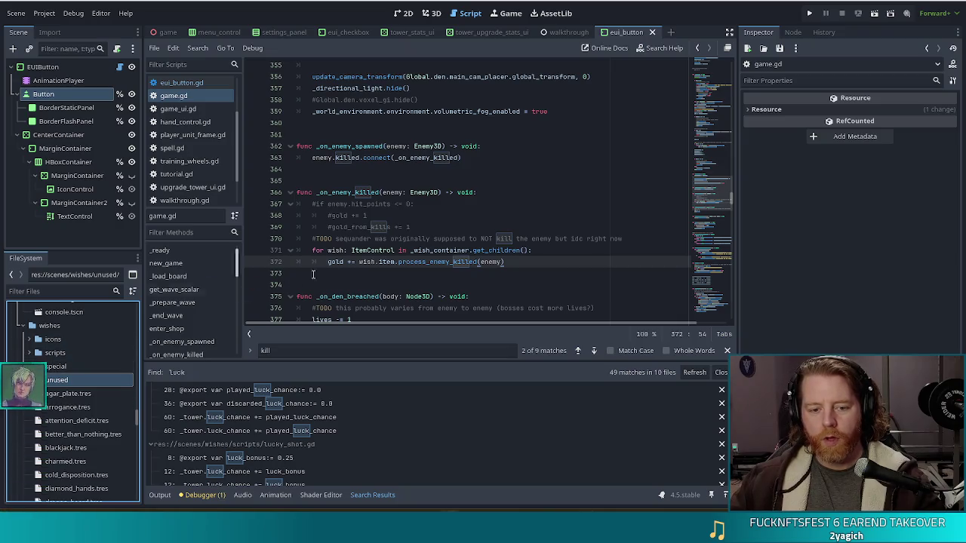
# Step: Delete the 'TODO' tag from the sequander comment on line 370 of game.gd
pyautogui.click(375, 262)
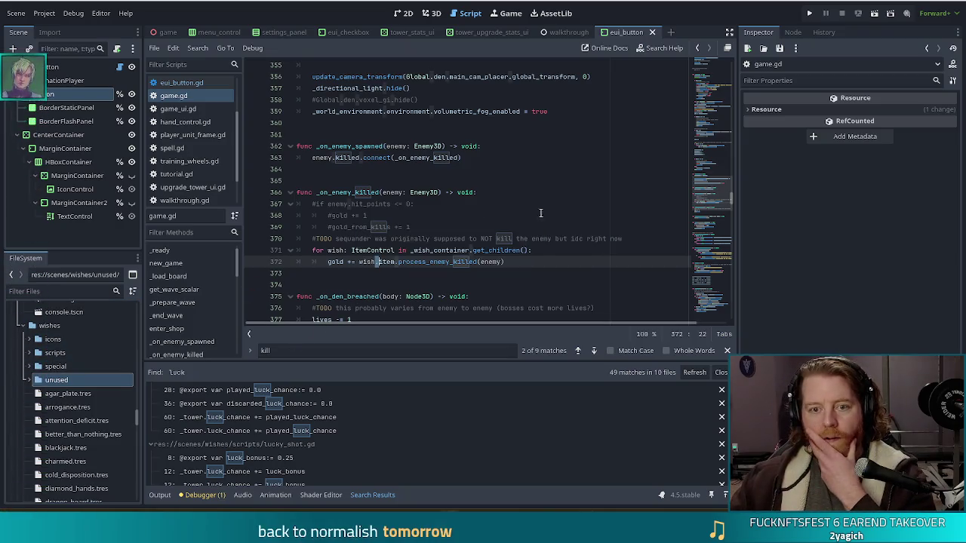
pyautogui.doubleClick(322, 239)
pyautogui.press('Delete')
pyautogui.press('Delete')
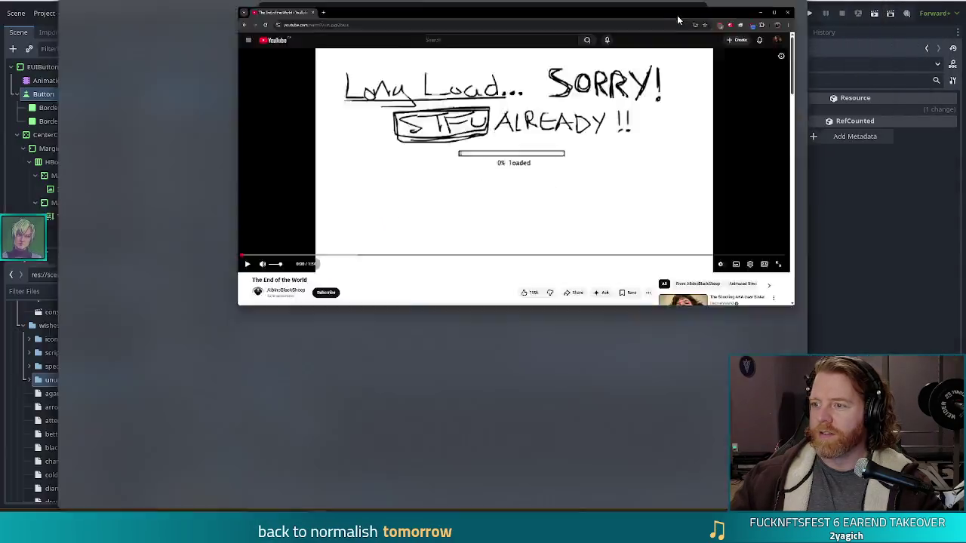
# Step: Maximize the browser window and play the YouTube video 'The End of the World'
pyautogui.moveTo(677, 20); pyautogui.dragTo(678, 2)
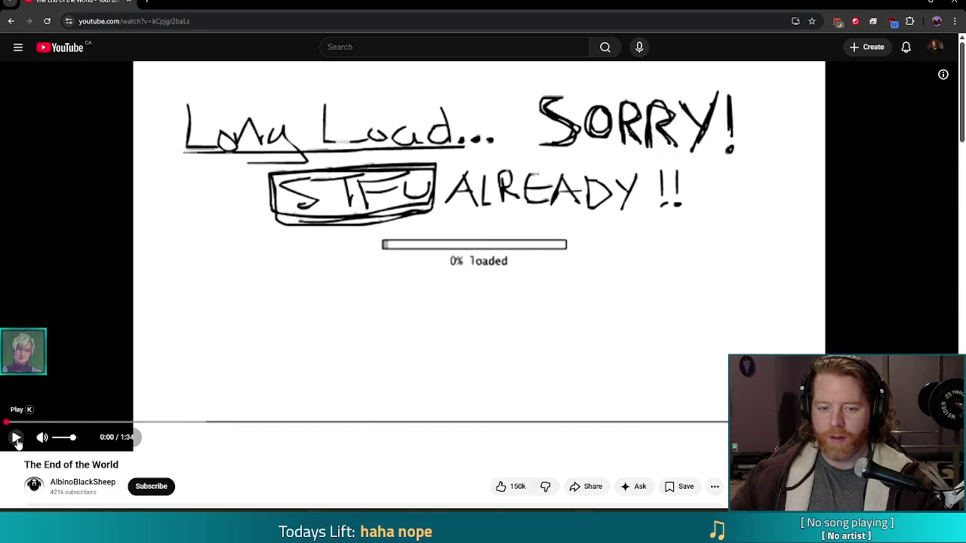
pyautogui.click(15, 439)
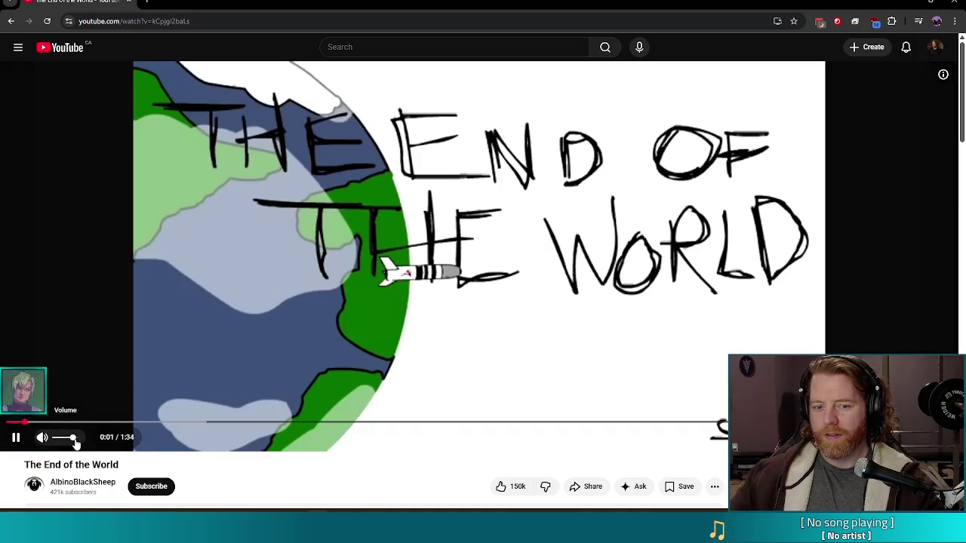
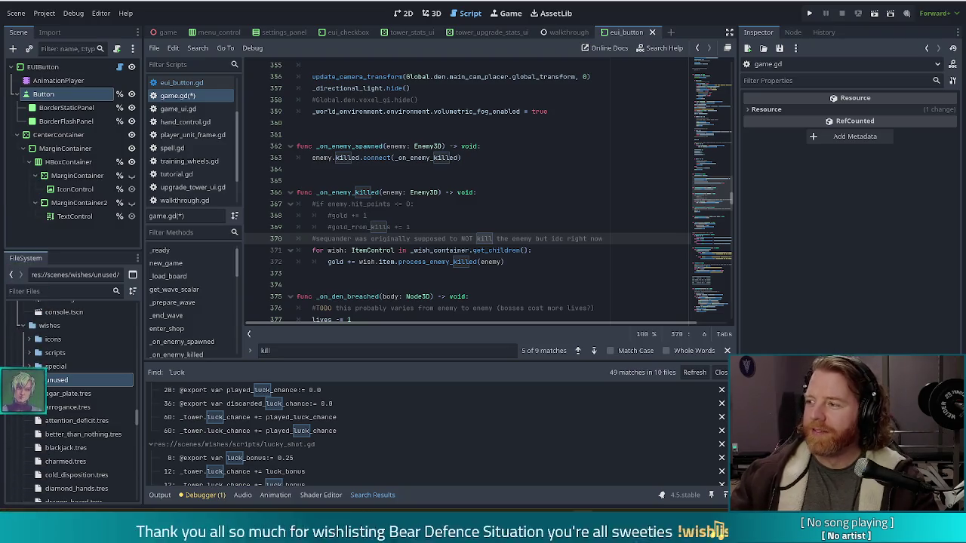
# Step: Add a new line after the gold calculation on line 372, moved out of the loop
pyautogui.click(538, 262)
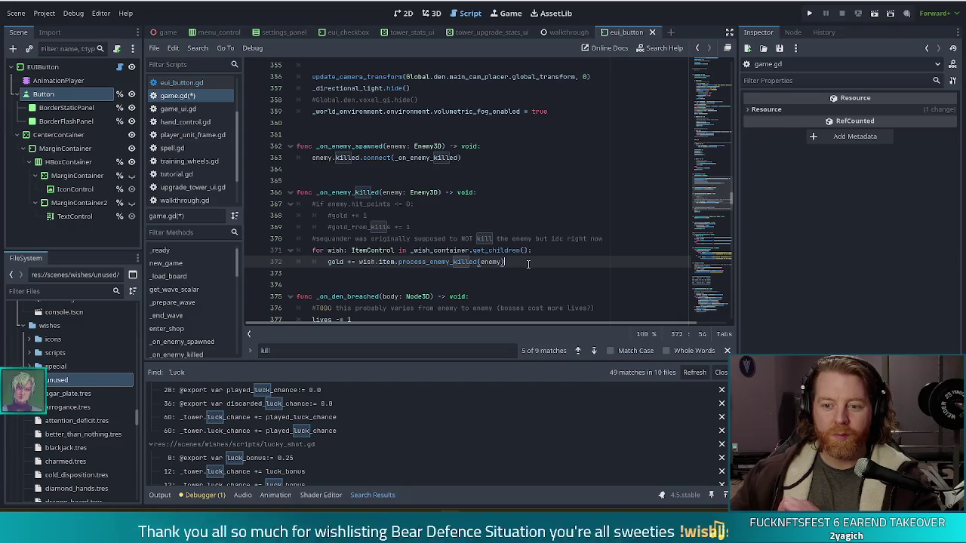
pyautogui.click(617, 239)
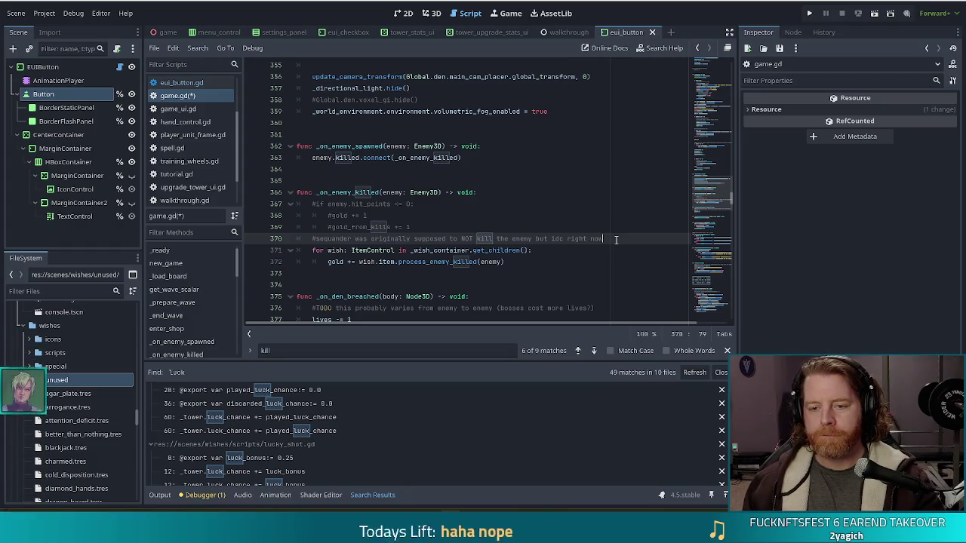
pyautogui.press('Down')
pyautogui.press('Down')
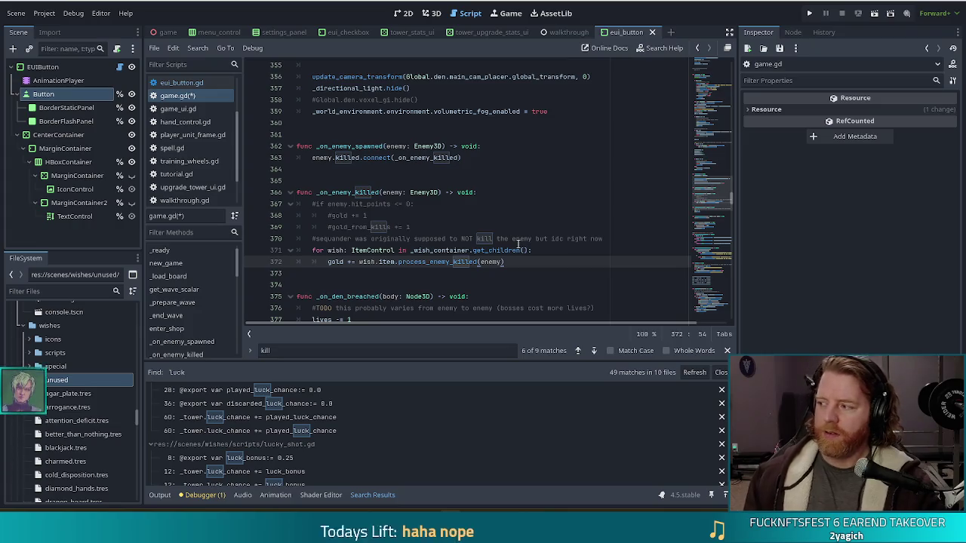
pyautogui.press('Return')
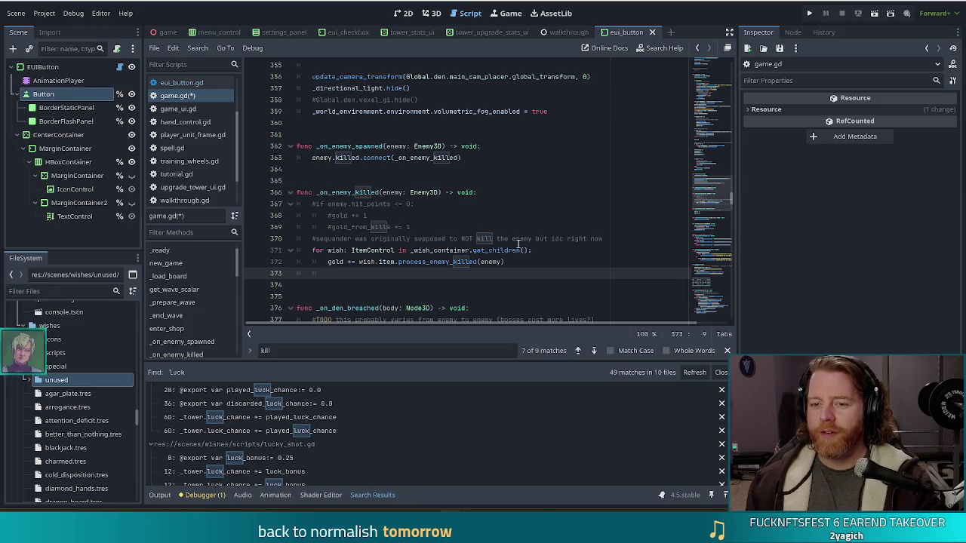
pyautogui.press('BackSpace')
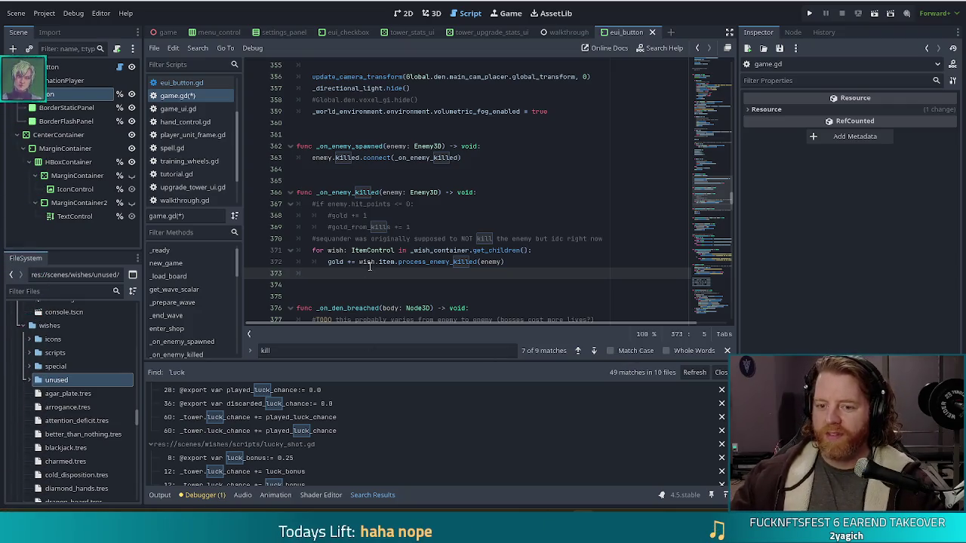
# Step: Write the comments '#TODO', '#is this the boss?' and '#if so, we need some bones'
pyautogui.moveTo(364, 268)
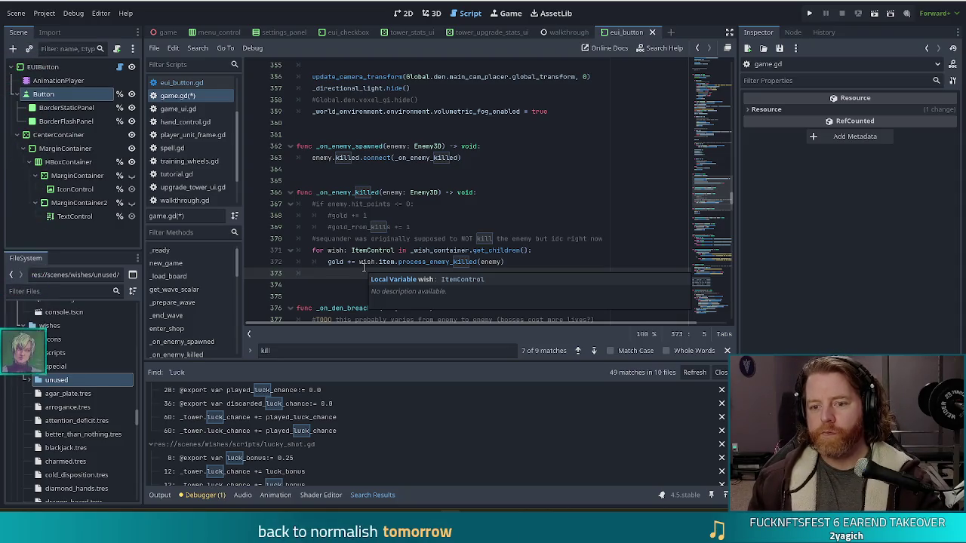
pyautogui.write('#')
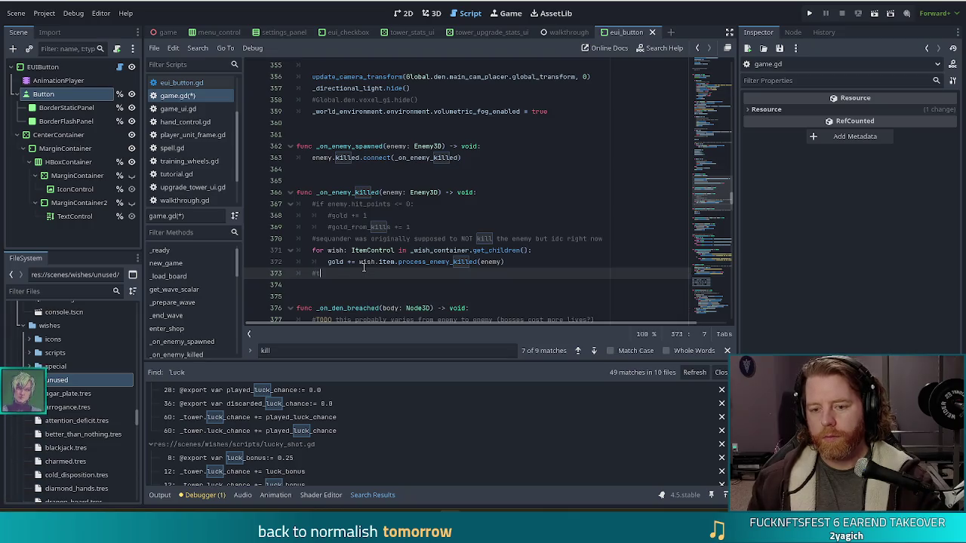
pyautogui.write('TODO')
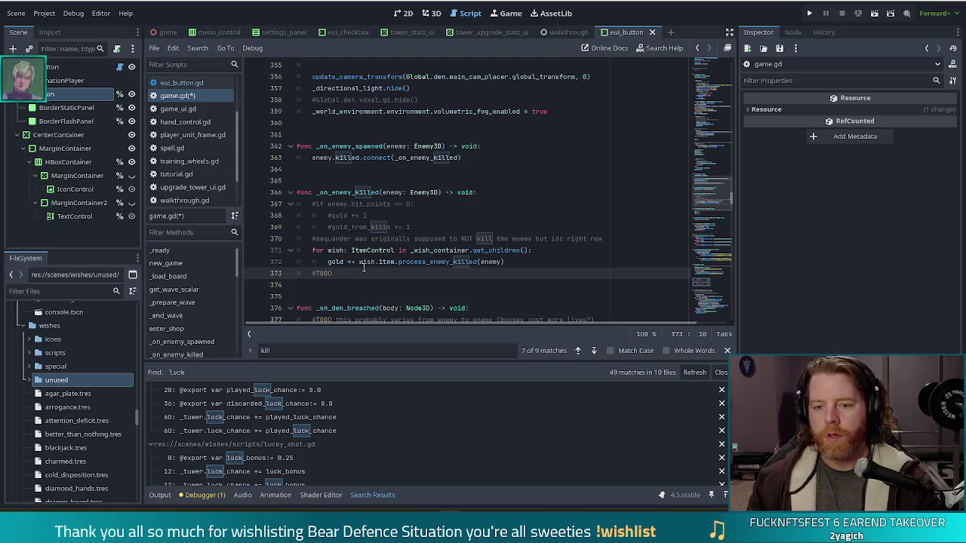
pyautogui.press('Return')
pyautogui.press('BackSpace')
pyautogui.press('BackSpace')
pyautogui.press('BackSpace')
pyautogui.write('#is thi')
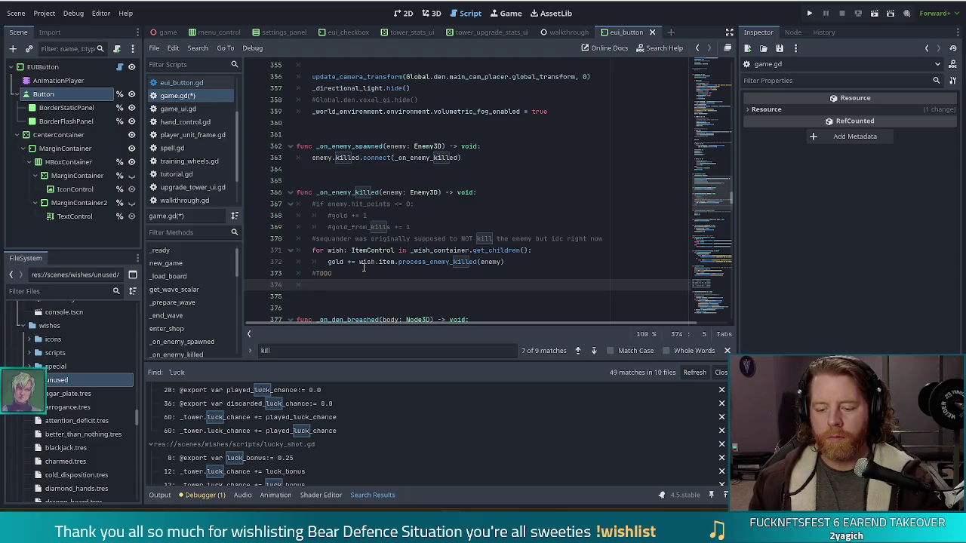
pyautogui.write('s the')
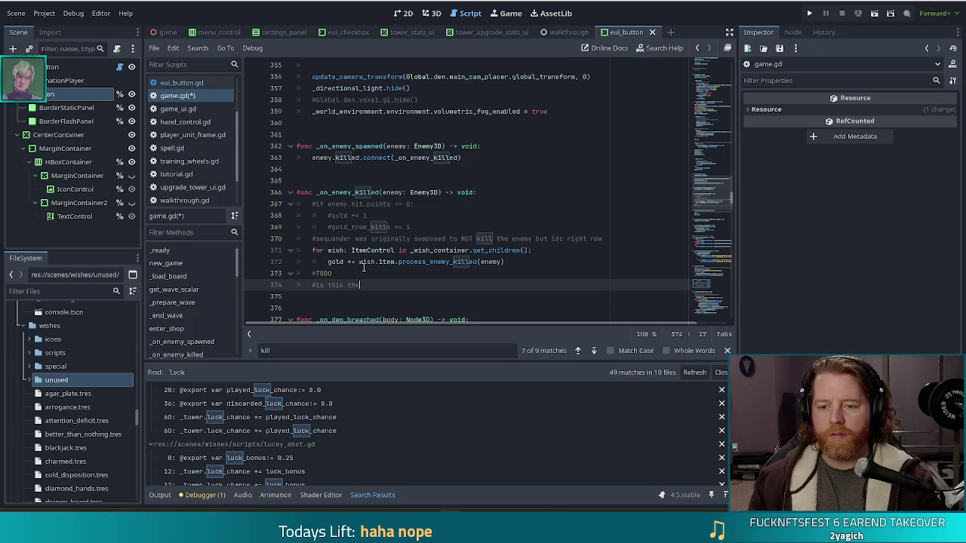
pyautogui.write(' boss?')
pyautogui.press('Return')
pyautogui.write('#if so, we need')
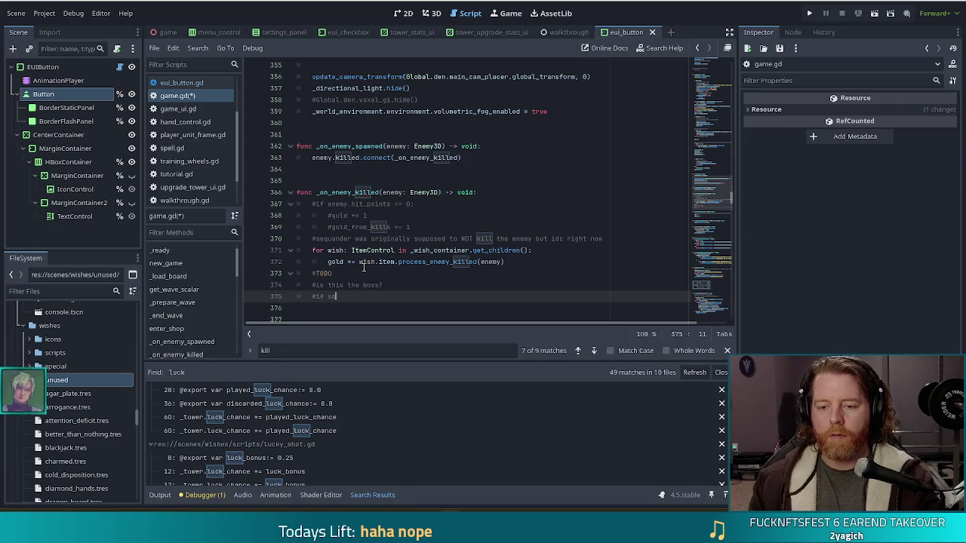
pyautogui.write(' some')
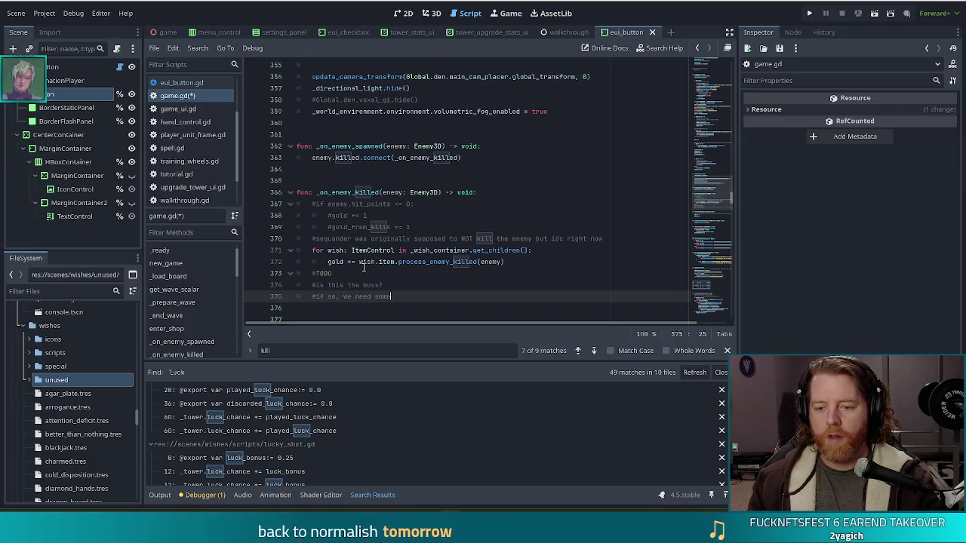
pyautogui.write(' bones')
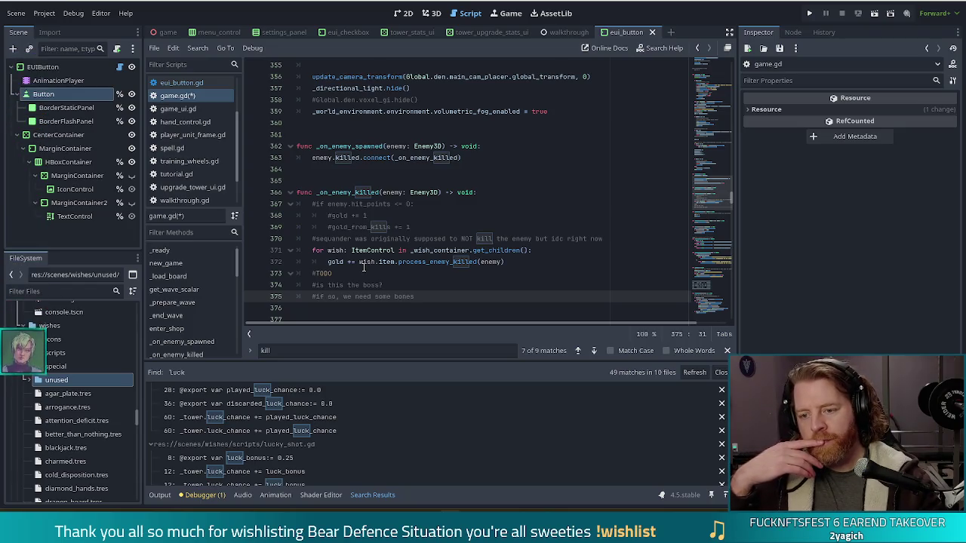
pyautogui.moveTo(506, 262); pyautogui.dragTo(543, 250)
pyautogui.click(462, 261)
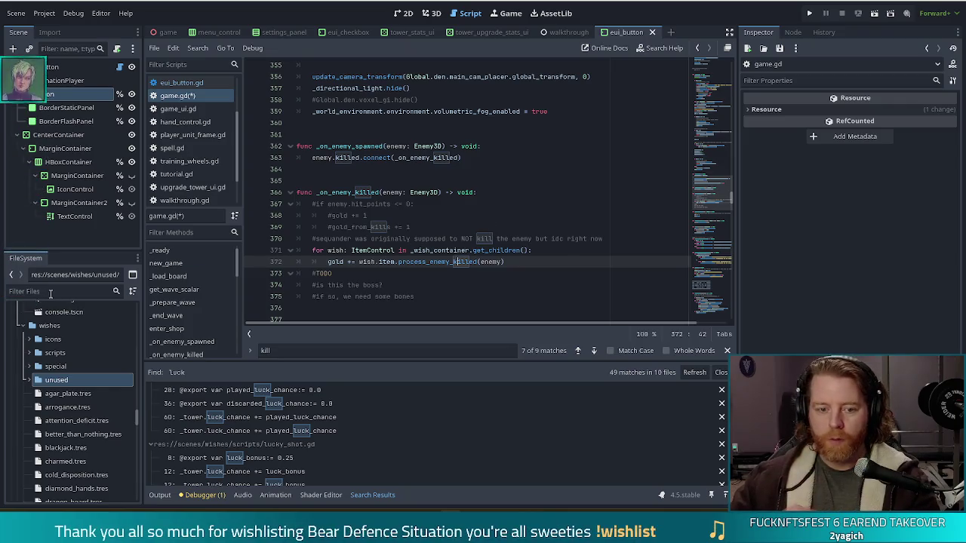
# Step: Filter the FileSystem for 'boss' and inspect golem_ice_boss.tres (Ice Golem, 500 HP, 100 MP)
pyautogui.write('boss')
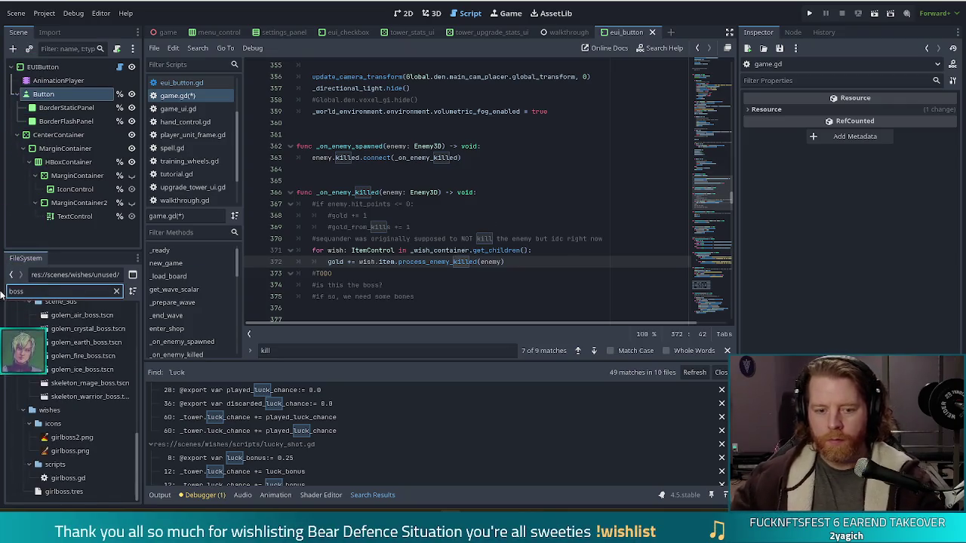
pyautogui.scroll(4, 99, 395)
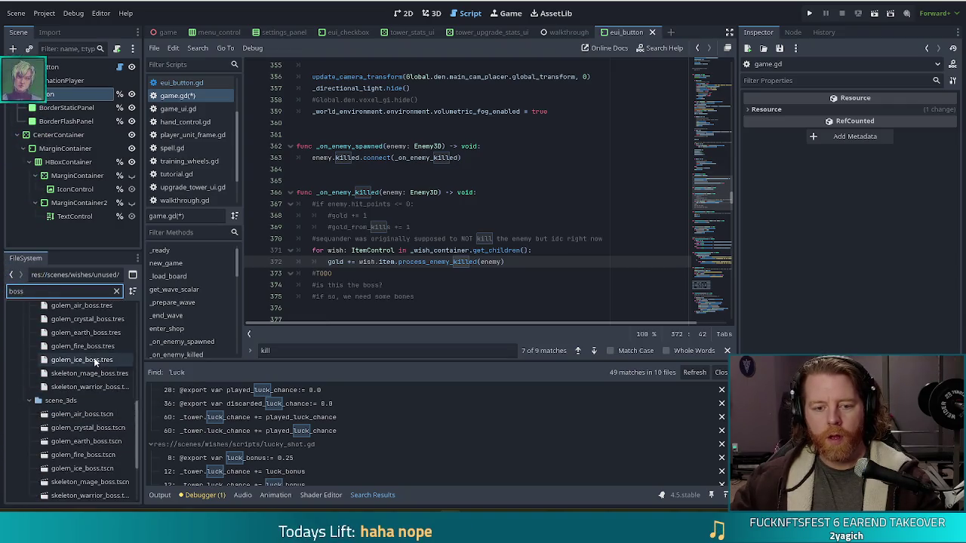
pyautogui.click(95, 361)
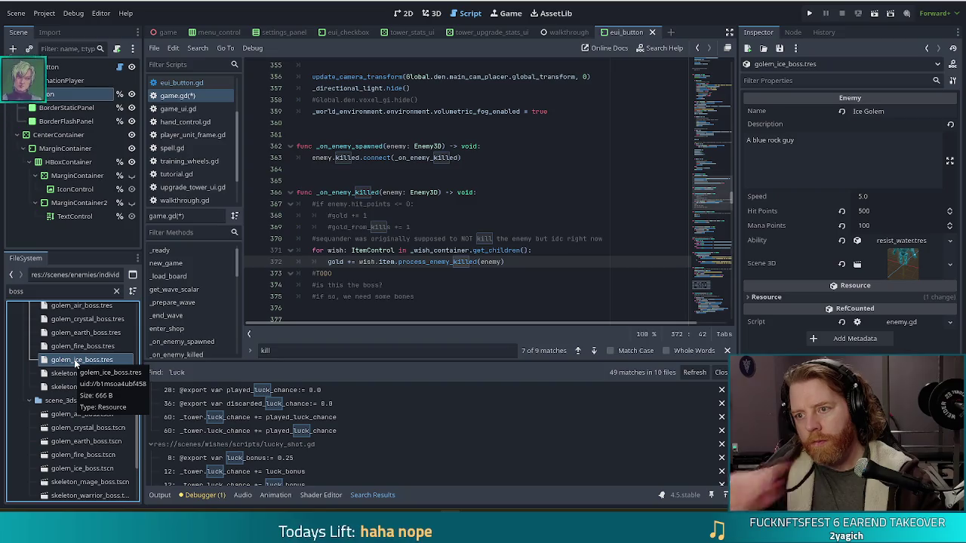
# Step: Return to line 372 in game.gd and save the script
pyautogui.click(542, 262)
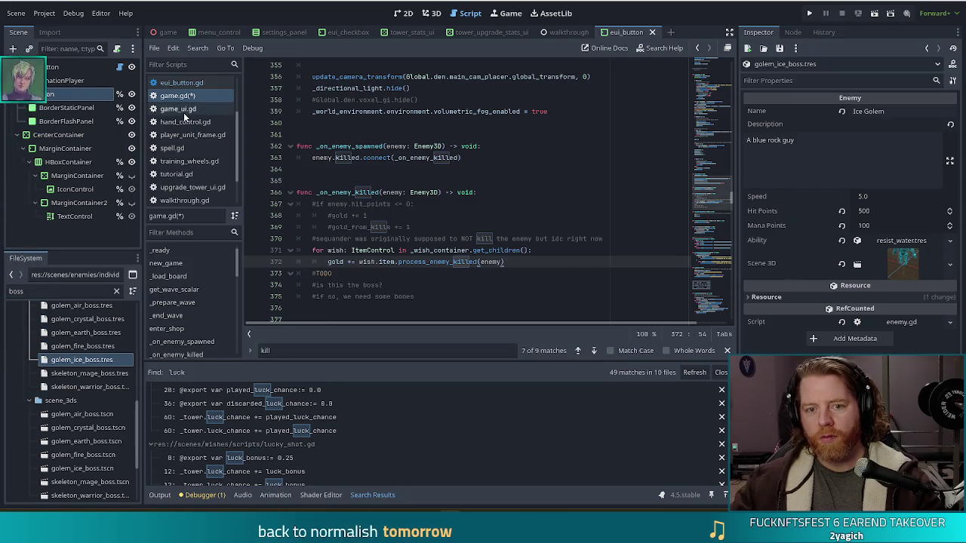
pyautogui.scroll(-3, 230, 185)
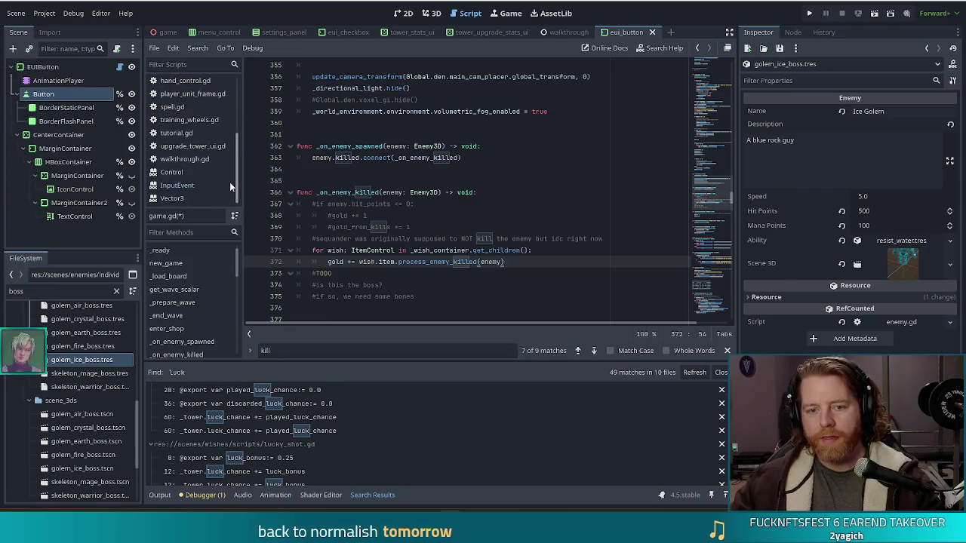
pyautogui.scroll(5, 229, 157)
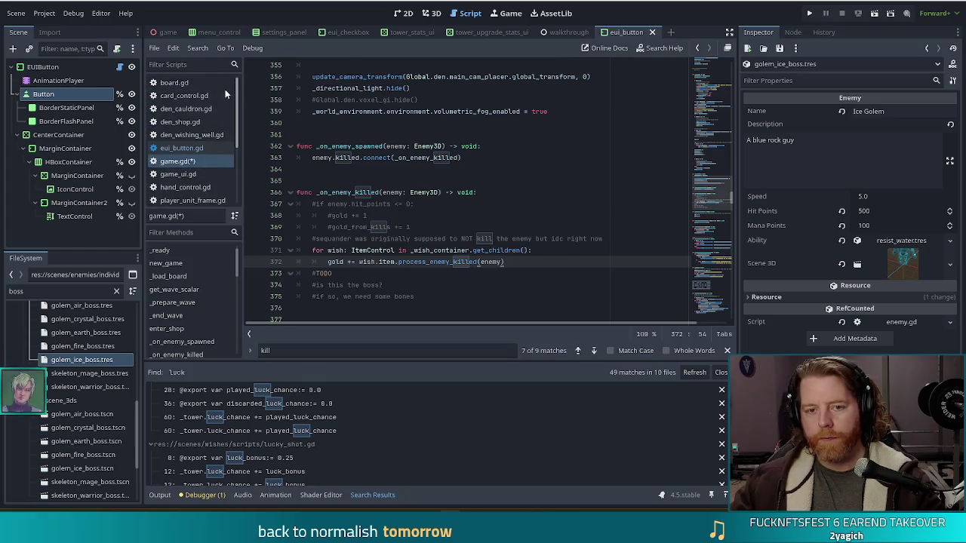
pyautogui.scroll(-3, 225, 89)
pyautogui.scroll(3, 227, 91)
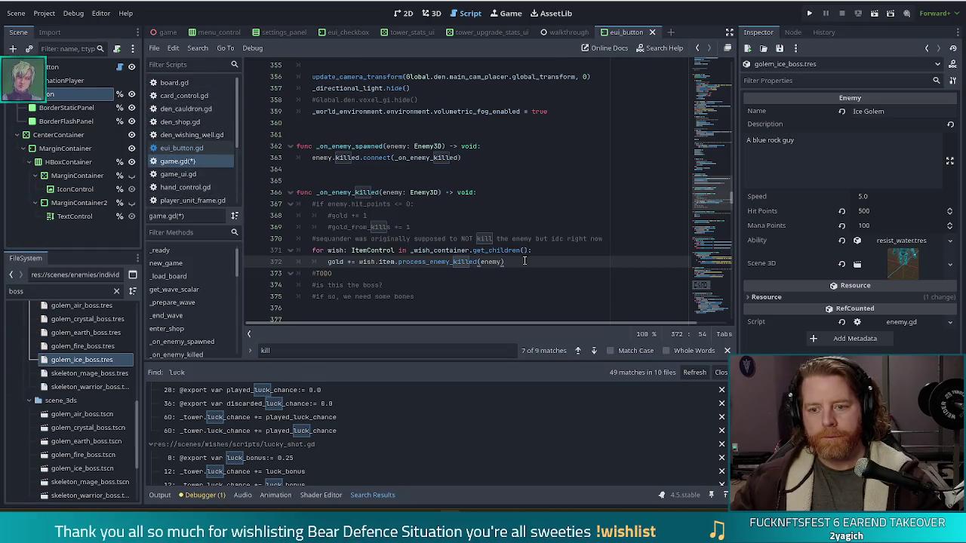
pyautogui.hotkey('ctrl', 's')
pyautogui.click(11, 291)
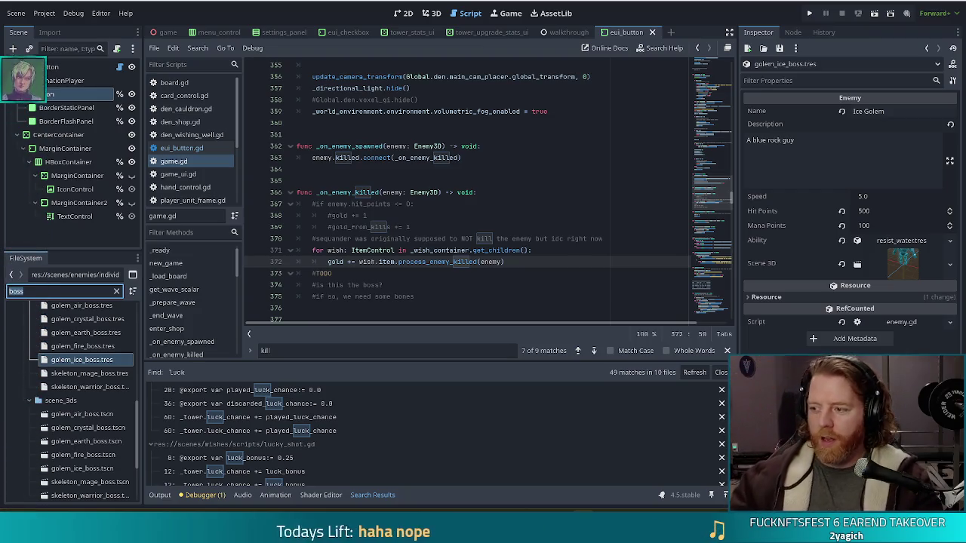
# Step: Filter files by 'enemy', check ground_duration at the top of enemy_3d.gd, then return to game.gd
pyautogui.doubleClick(55, 290)
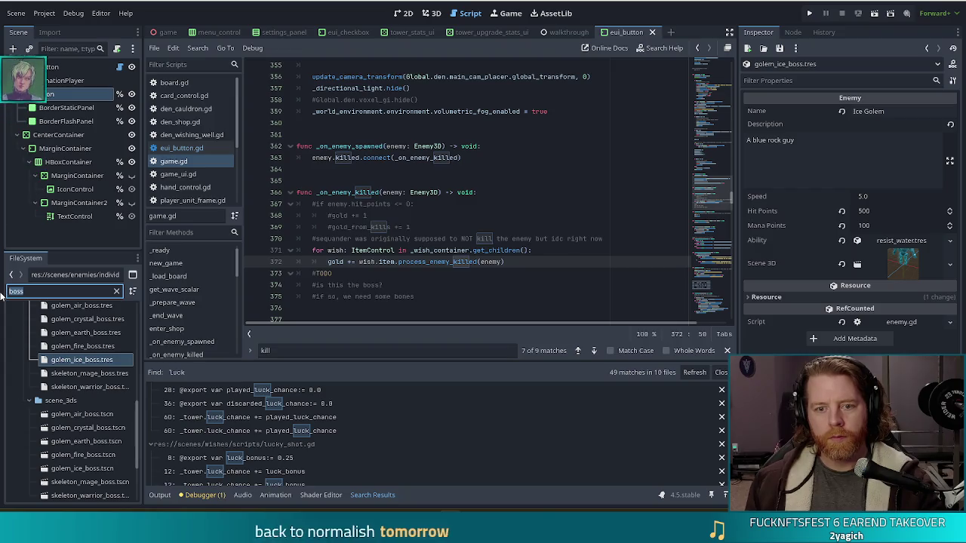
pyautogui.write('enemy')
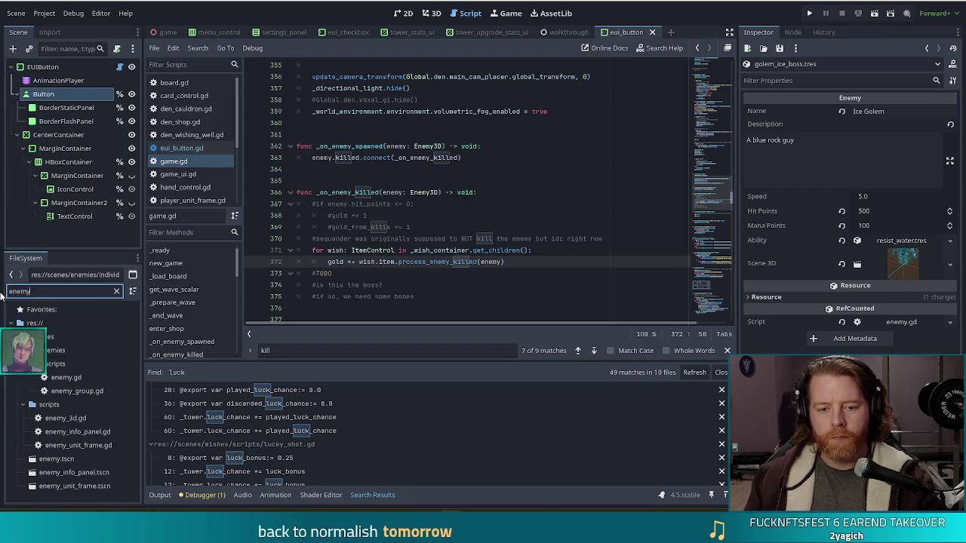
pyautogui.doubleClick(85, 419)
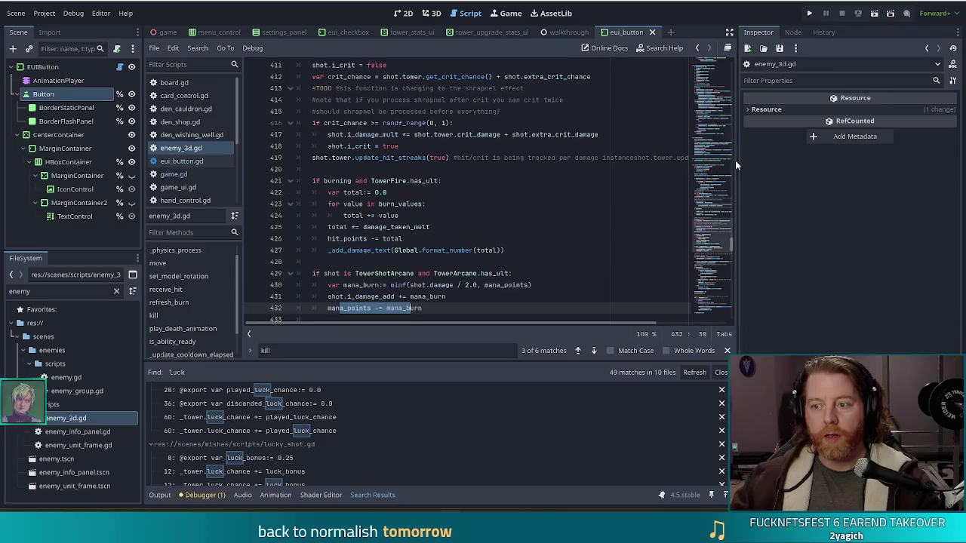
pyautogui.moveTo(721, 239); pyautogui.dragTo(717, 38)
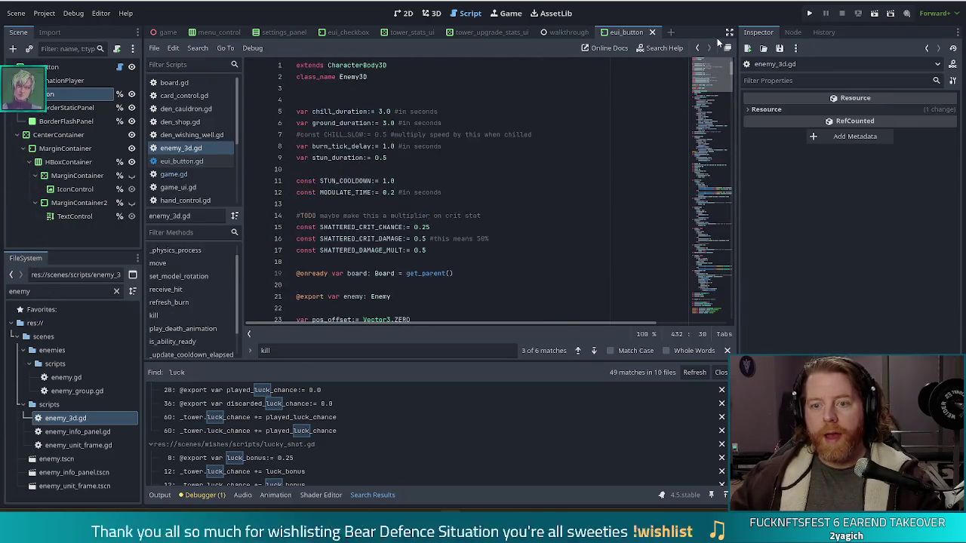
pyautogui.click(393, 122)
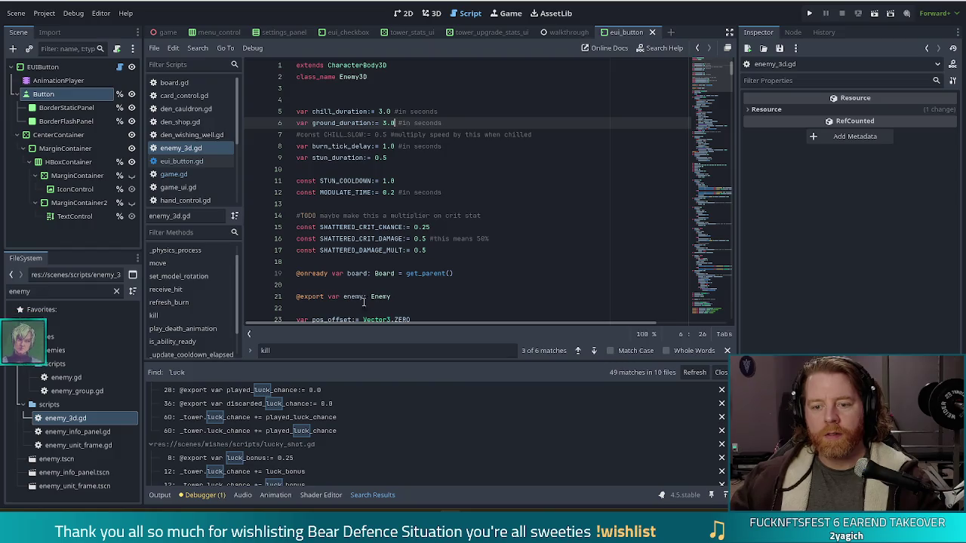
pyautogui.hotkey('alt', 'Left')
pyautogui.hotkey('alt', 'Left')
pyautogui.hotkey('alt', 'Left')
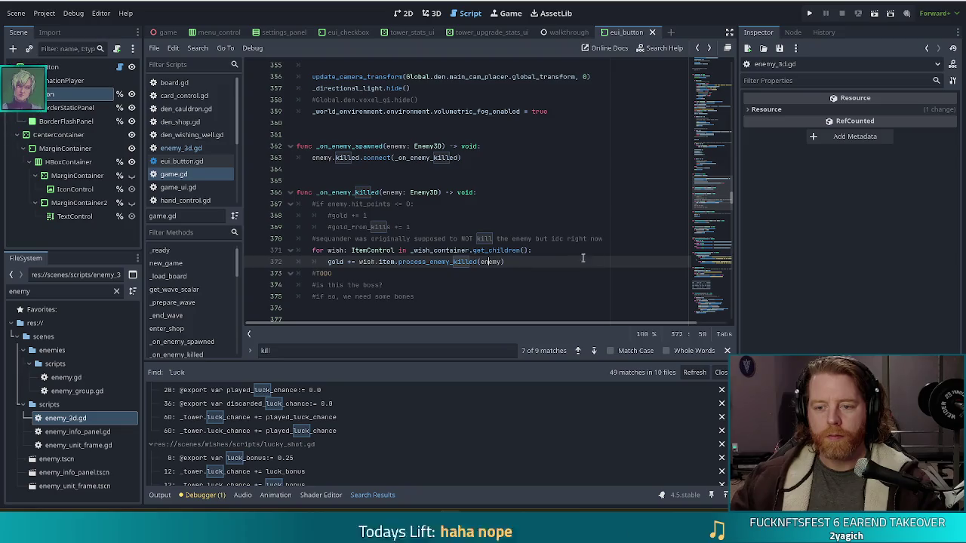
# Step: Add a blank indented line 376 below the '#if so, we need some bones' comment
pyautogui.click(358, 274)
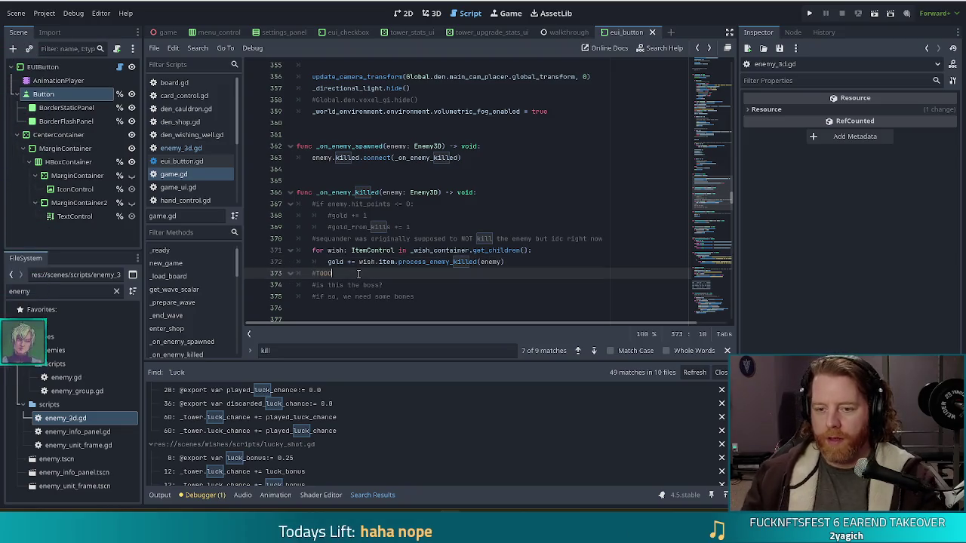
pyautogui.click(381, 296)
pyautogui.scroll(-2, 453, 241)
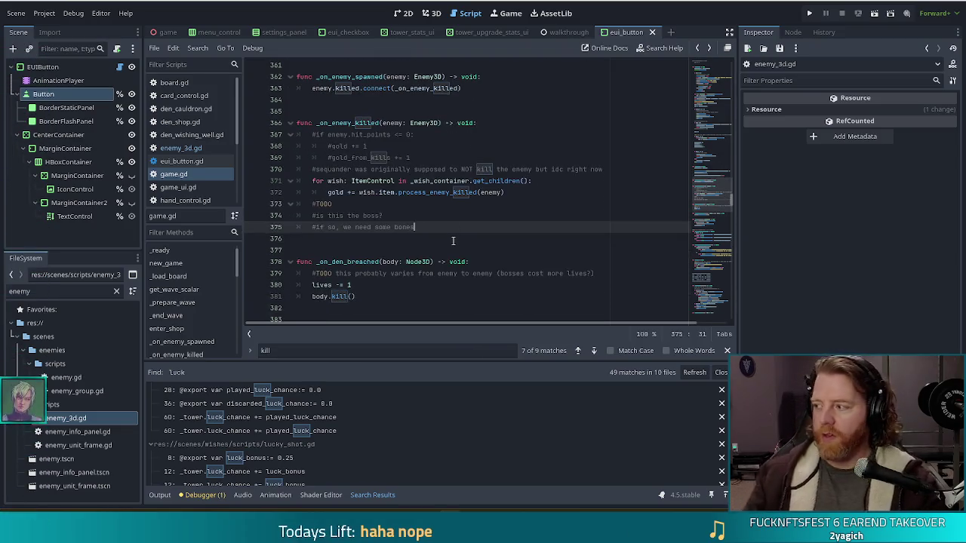
pyautogui.press('Return')
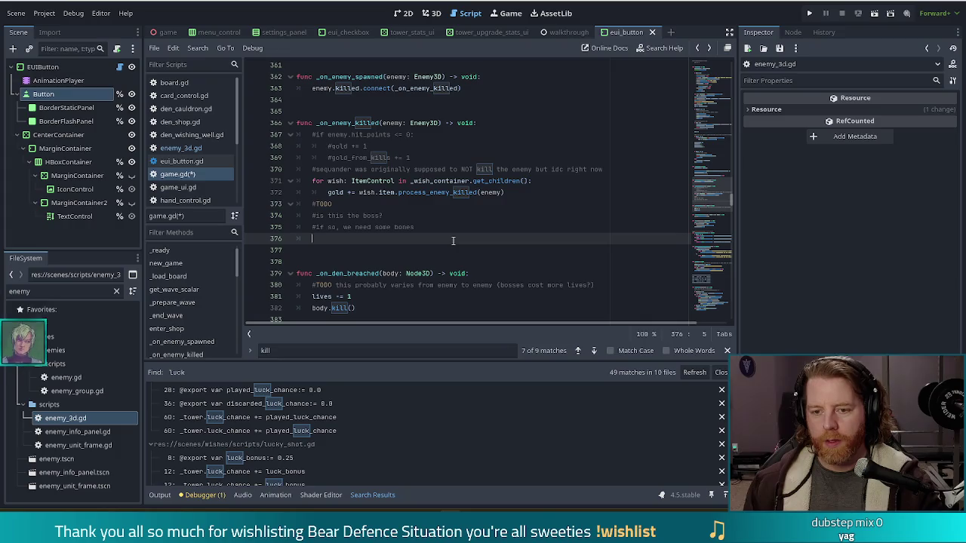
pyautogui.write('ene')
pyautogui.press('BackSpace')
pyautogui.press('BackSpace')
pyautogui.press('BackSpace')
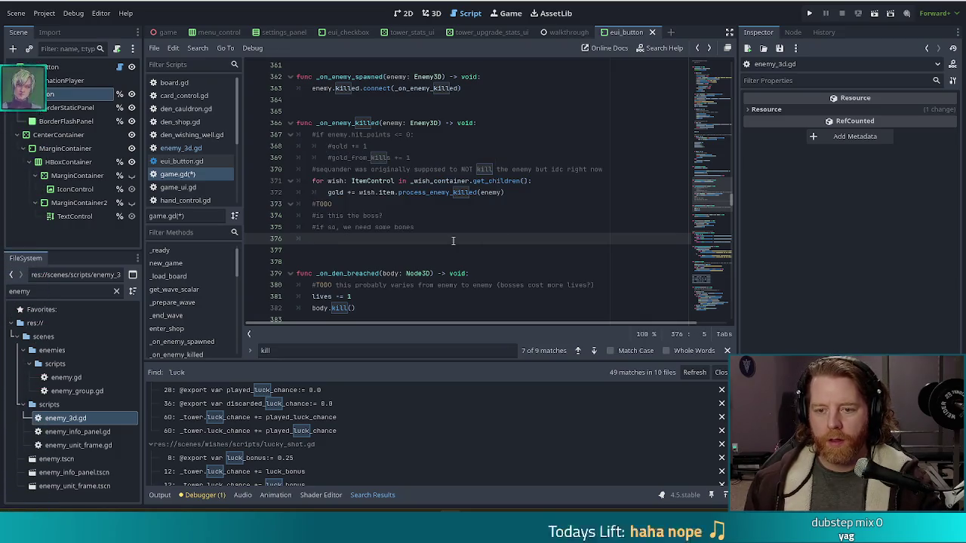
# Step: Start the boss check 'if enemy.enemy ==' on the line above the bones comment
pyautogui.write('if')
pyautogui.hotkey('alt', 'Up')
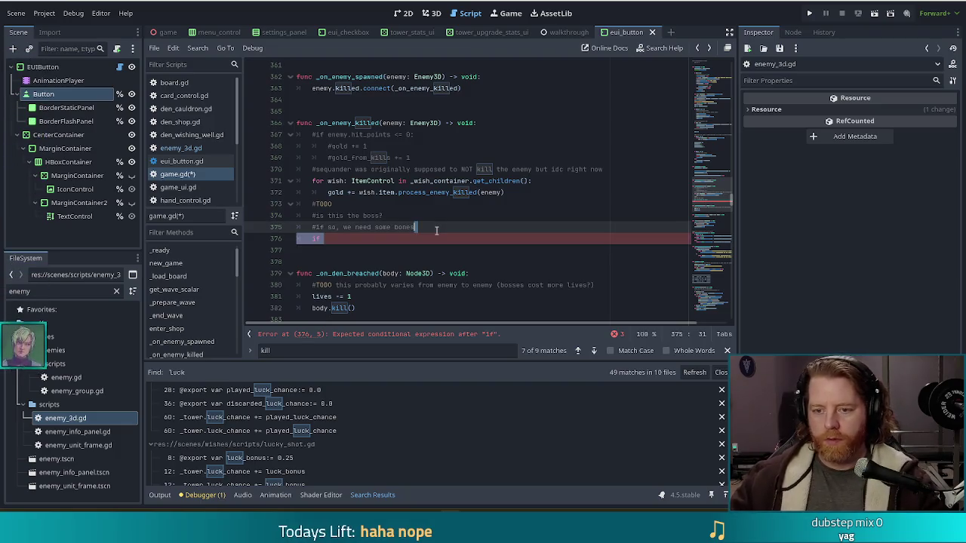
pyautogui.press('BackSpace')
pyautogui.press('BackSpace')
pyautogui.press('BackSpace')
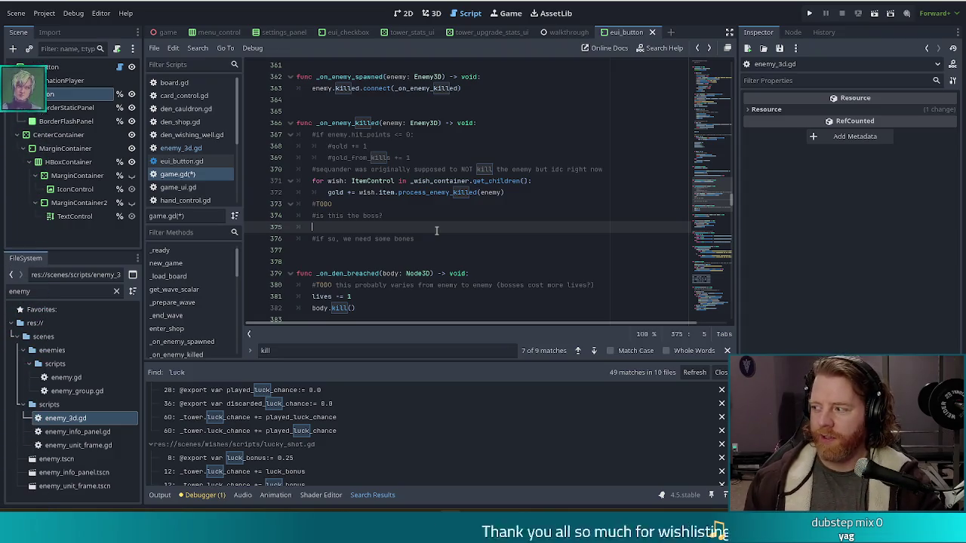
pyautogui.write('enemy.ene')
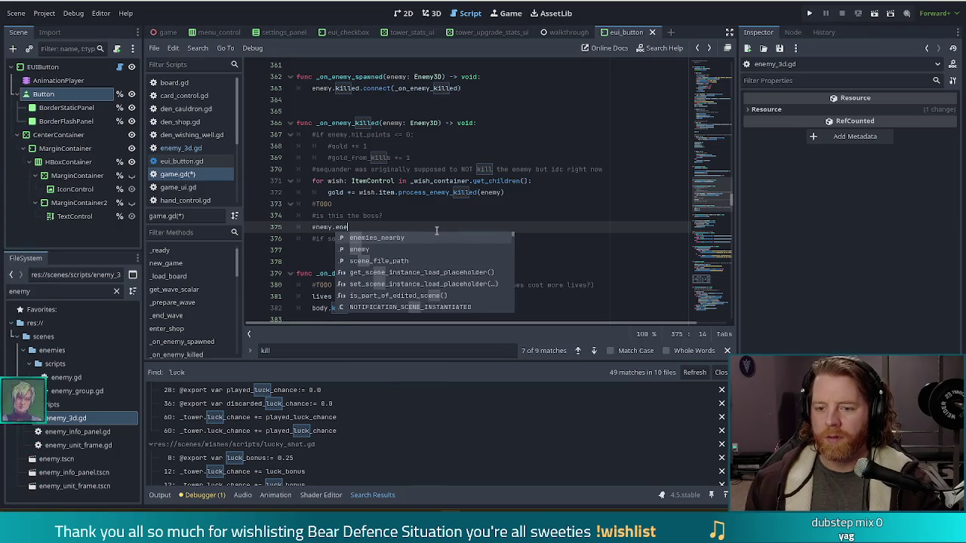
pyautogui.press('BackSpace')
pyautogui.press('BackSpace')
pyautogui.press('BackSpace')
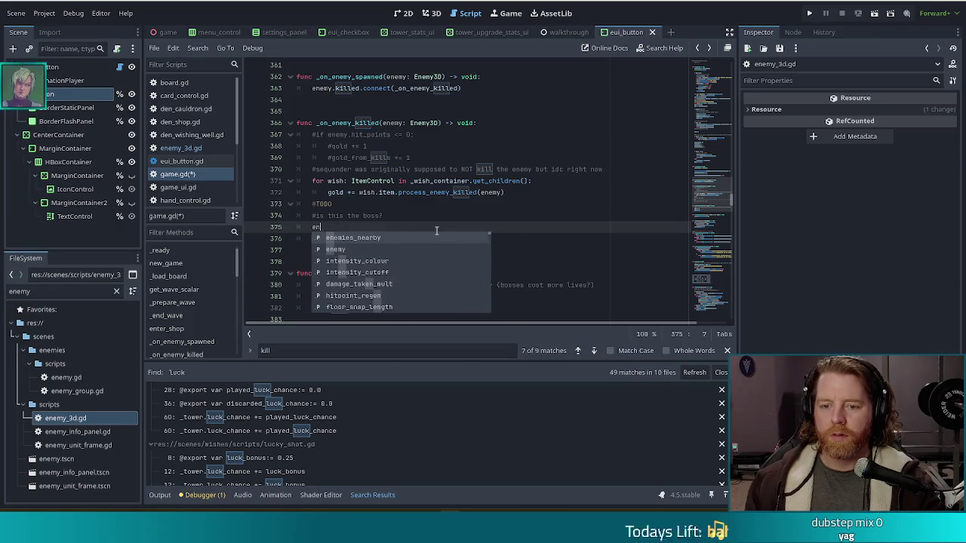
pyautogui.write('if enemy.ene')
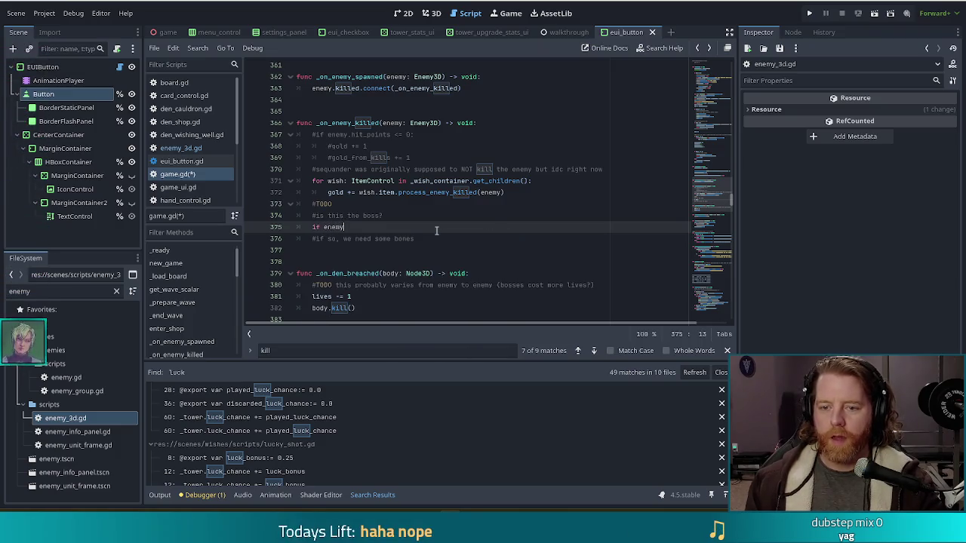
pyautogui.press('Return')
pyautogui.write('==')
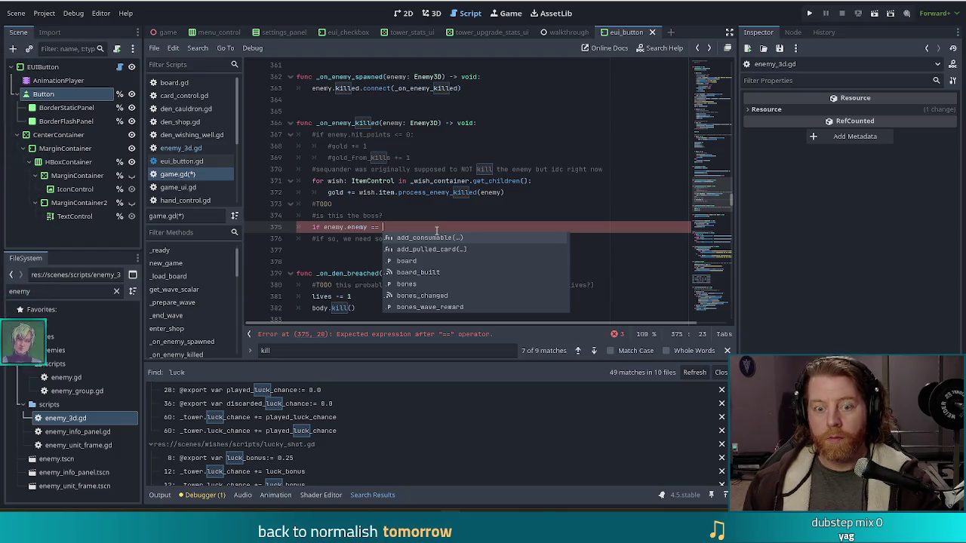
# Step: Complete the condition as 'if enemy.enemy == wave_enemy_type.boss:'
pyautogui.write('group')
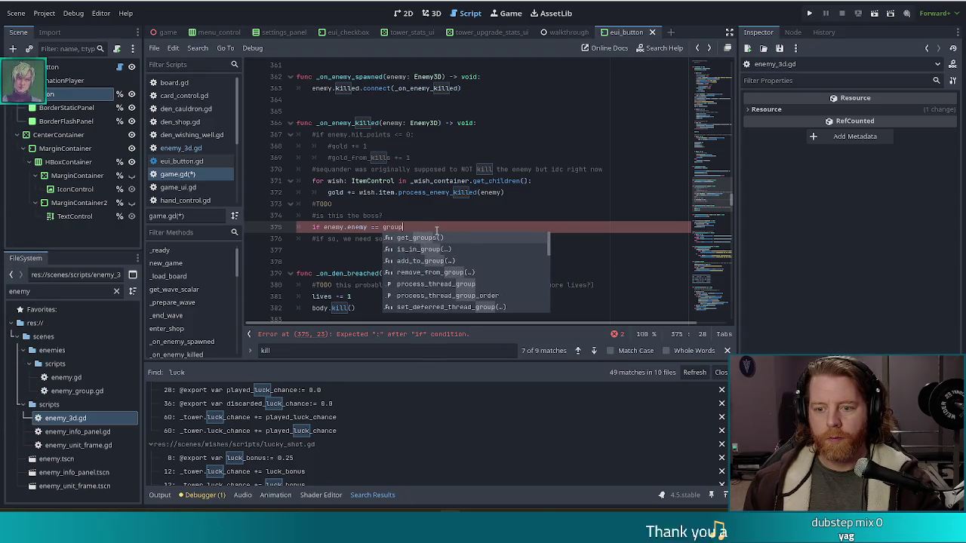
pyautogui.press('BackSpace')
pyautogui.press('BackSpace')
pyautogui.press('BackSpace')
pyautogui.press('BackSpace')
pyautogui.press('BackSpace')
pyautogui.write('wa')
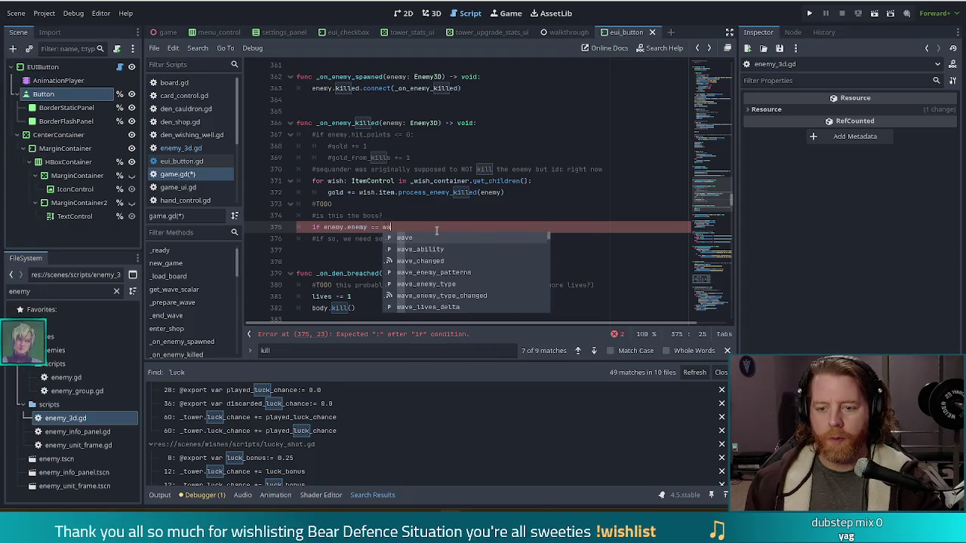
pyautogui.write('ve')
pyautogui.press('Down')
pyautogui.press('Down')
pyautogui.press('Down')
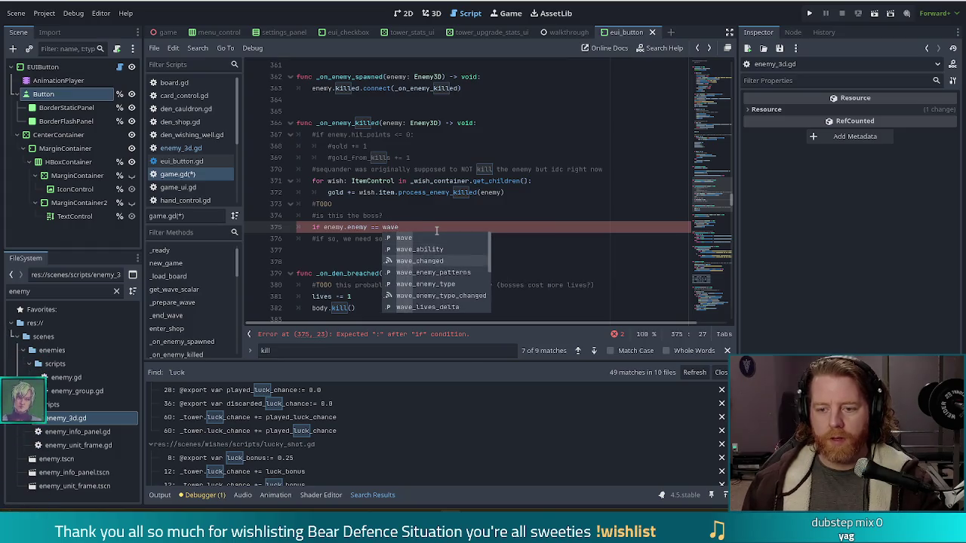
pyautogui.press('Return')
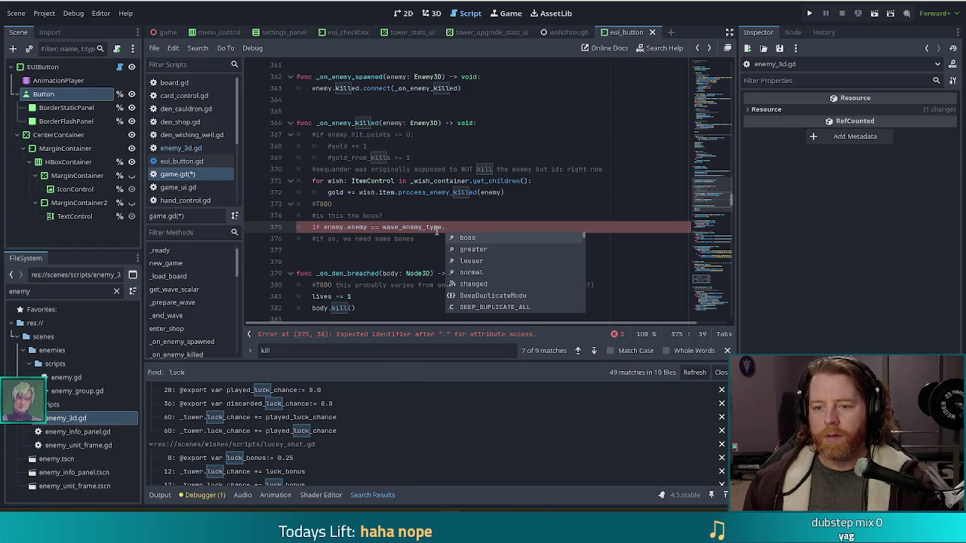
pyautogui.press('Return')
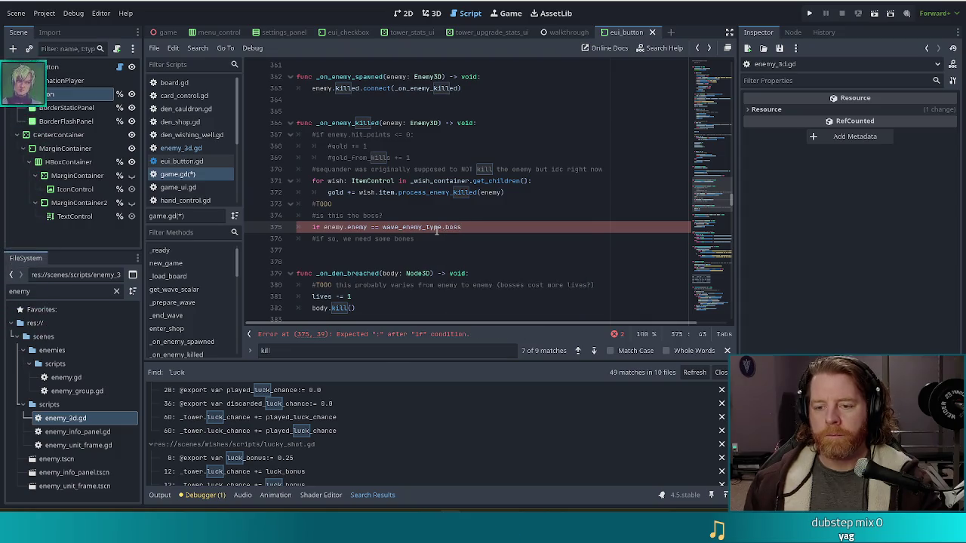
pyautogui.write(':')
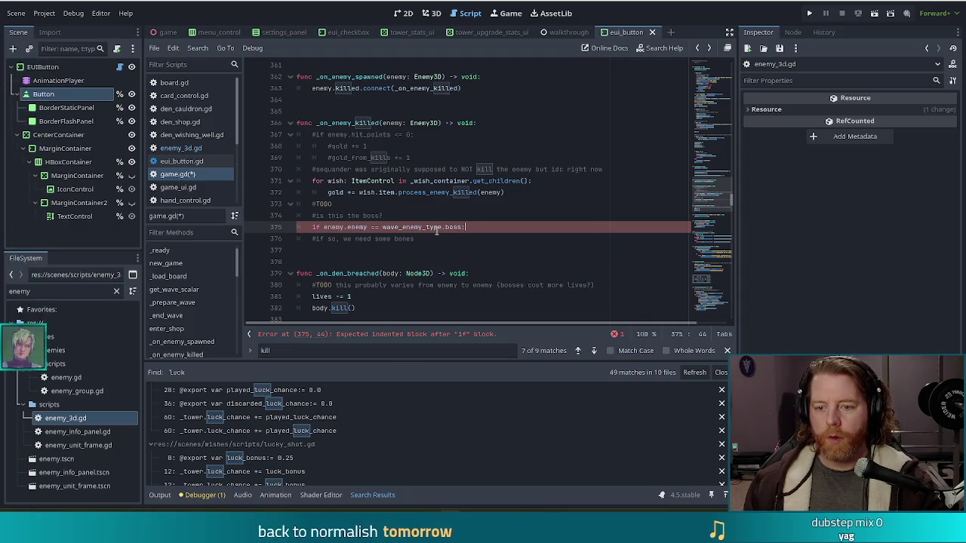
# Step: Join the bones comment onto the if line and start an indented body line
pyautogui.press('Down')
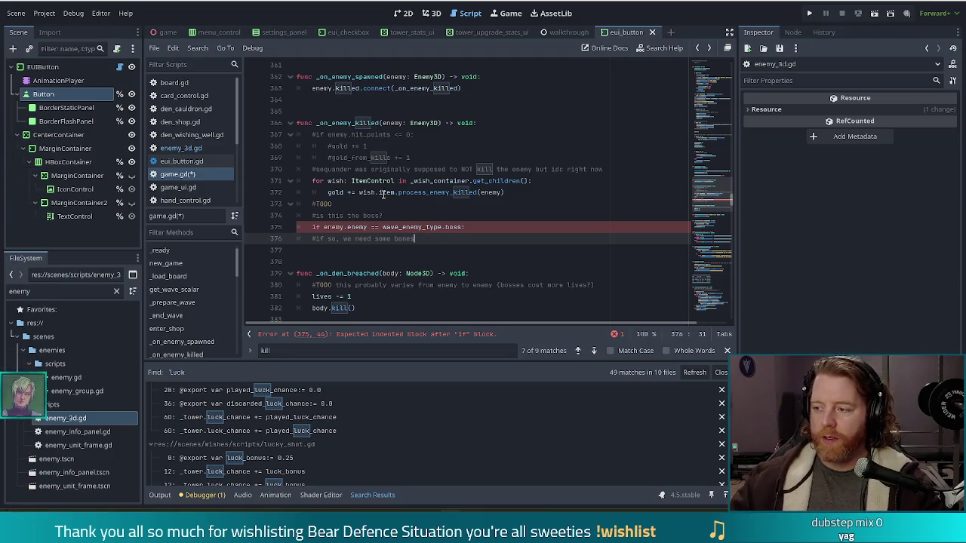
pyautogui.press('Home')
pyautogui.press('BackSpace')
pyautogui.press('BackSpace')
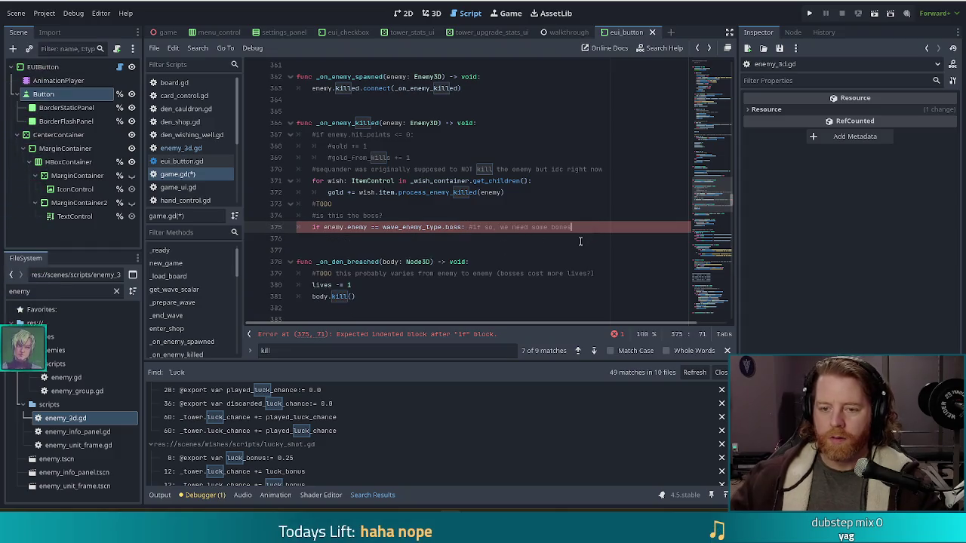
pyautogui.press('End')
pyautogui.press('Return')
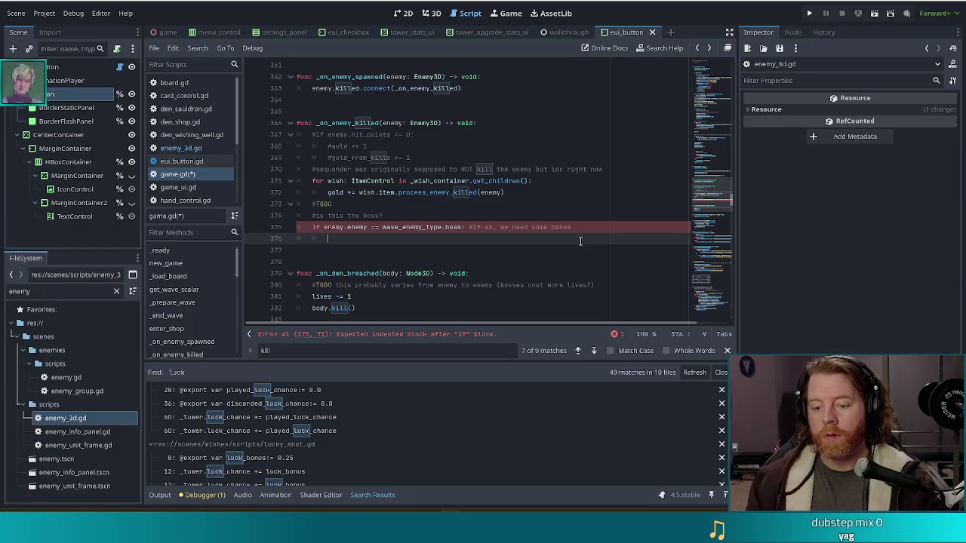
# Step: Write 'bones += 3' in the if body and select the 3
pyautogui.write('bones += 3')
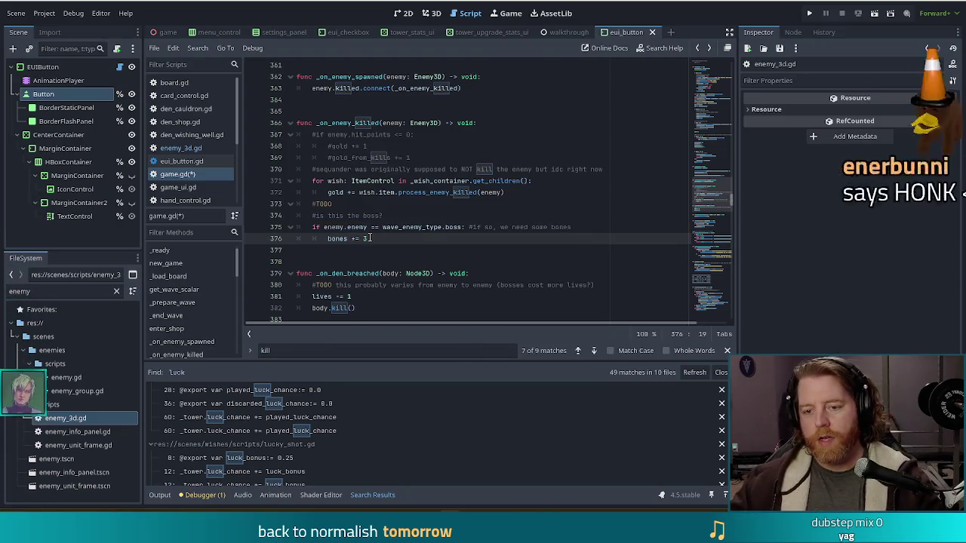
pyautogui.hotkey('shift', 'Left')
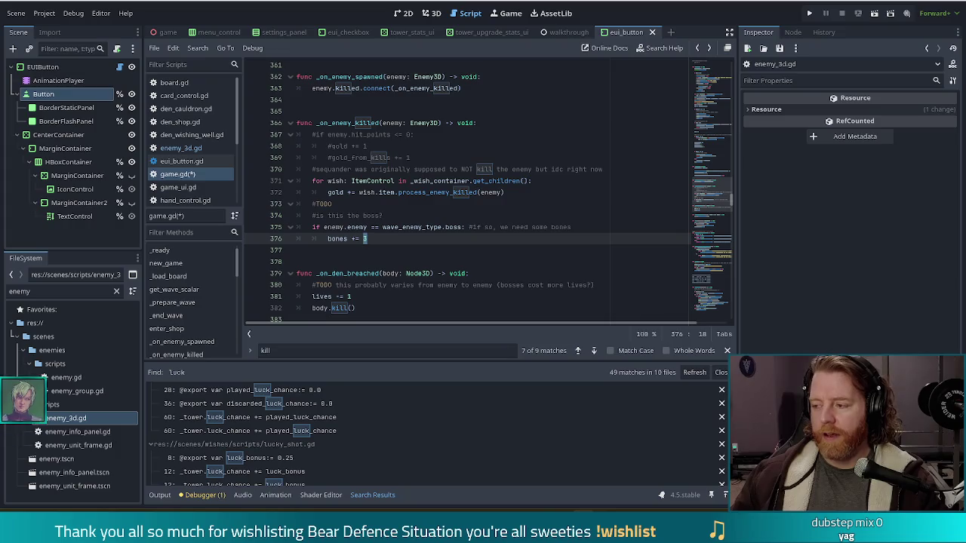
# Step: Replace the 3 with bones_boss_reward, save game.gd and close the find bar
pyautogui.press('BackSpace')
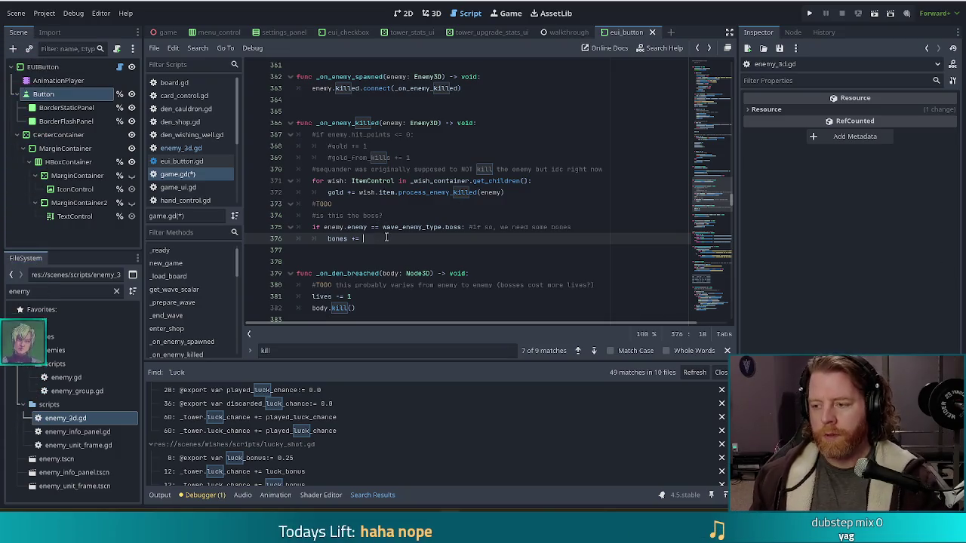
pyautogui.write('bones_wa')
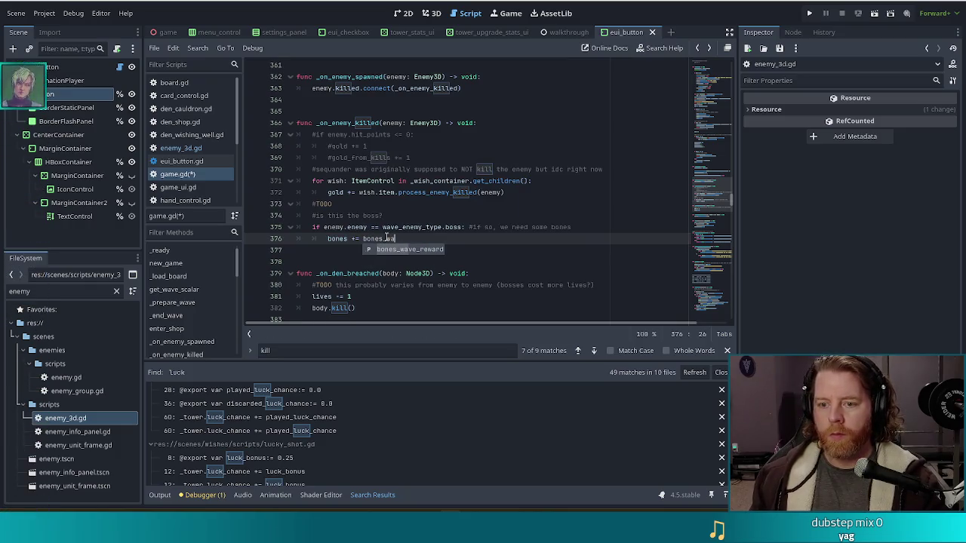
pyautogui.press('BackSpace')
pyautogui.press('BackSpace')
pyautogui.write('boss_reward')
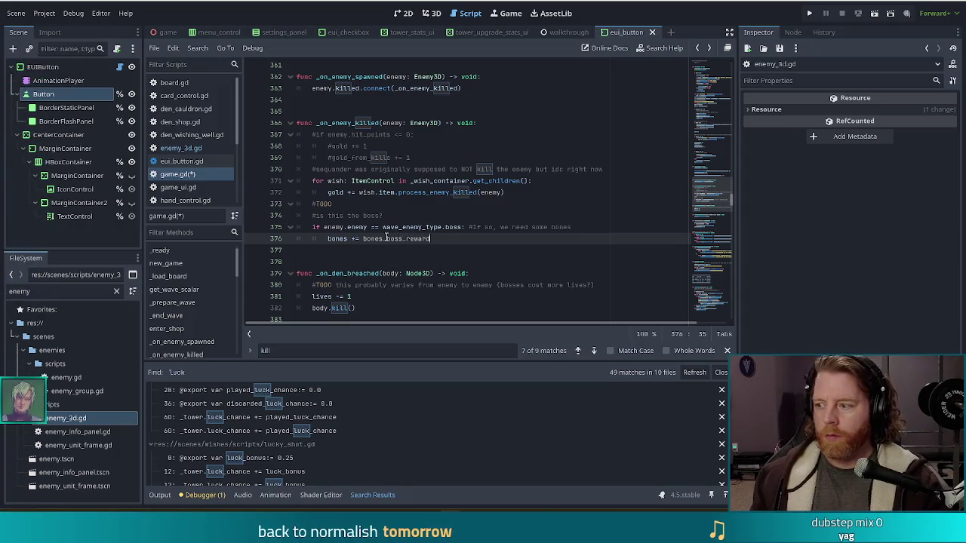
pyautogui.hotkey('ctrl', 's')
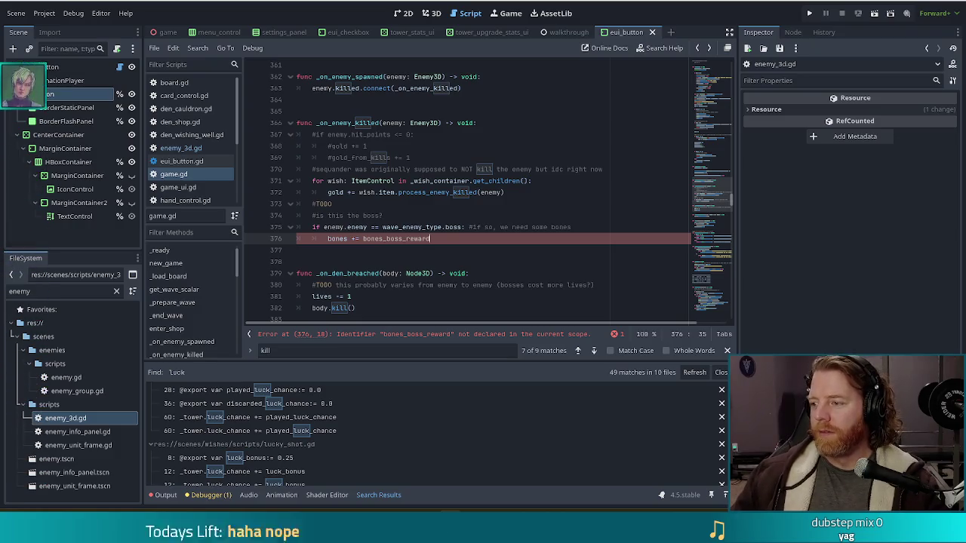
pyautogui.click(407, 239)
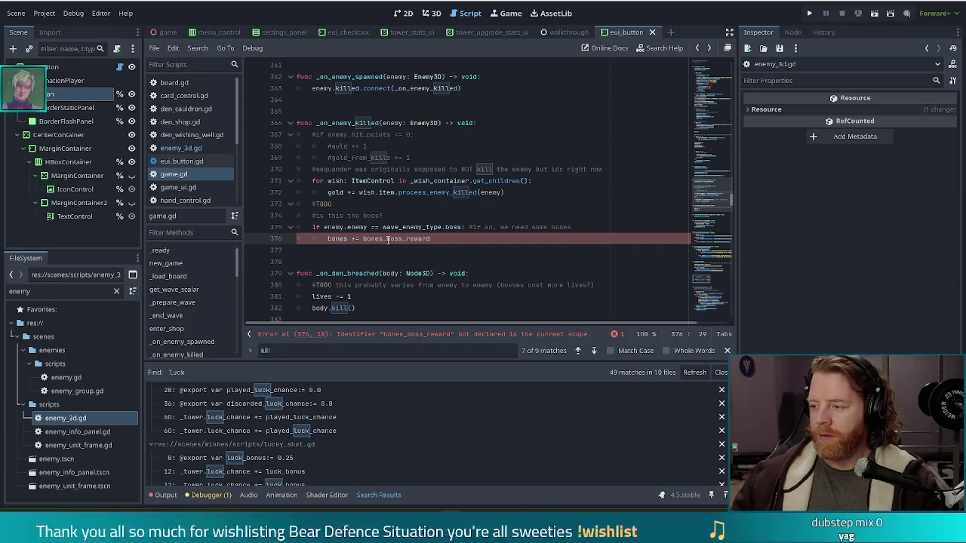
pyautogui.scroll(-2, 714, 202)
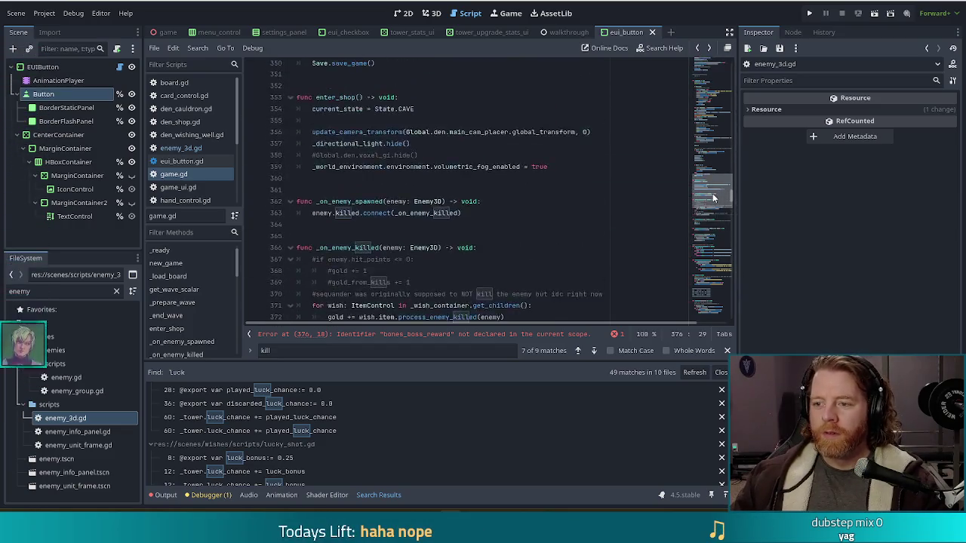
pyautogui.click(489, 191)
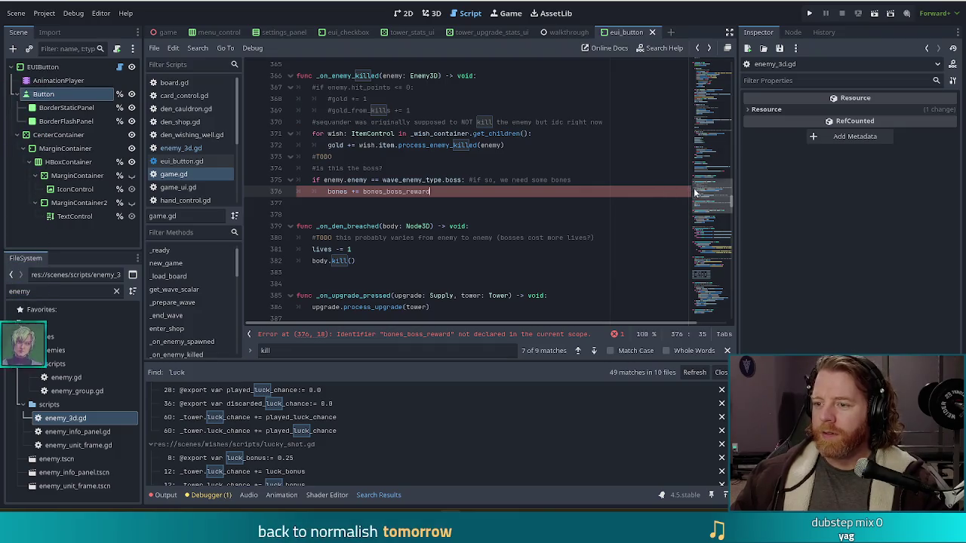
pyautogui.press('Escape')
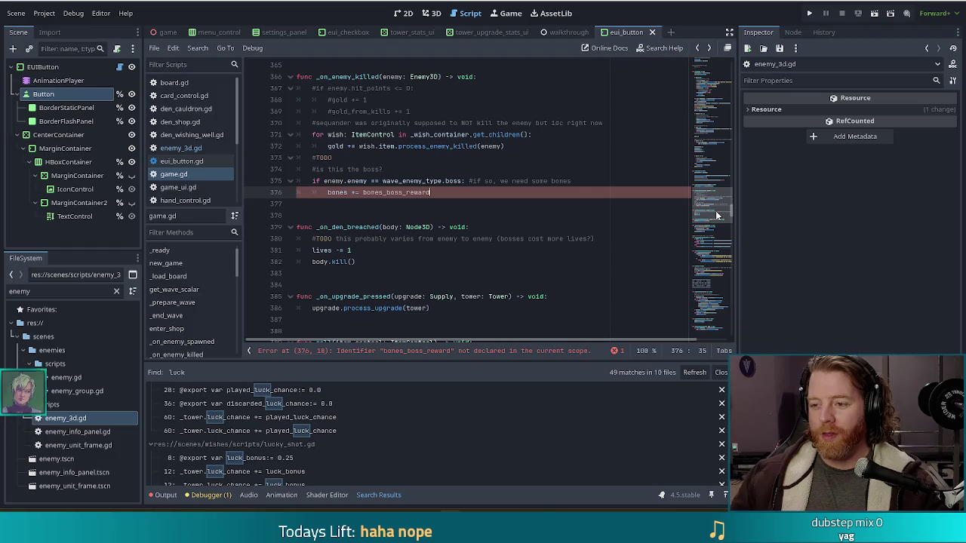
pyautogui.press('Left')
pyautogui.press('Left')
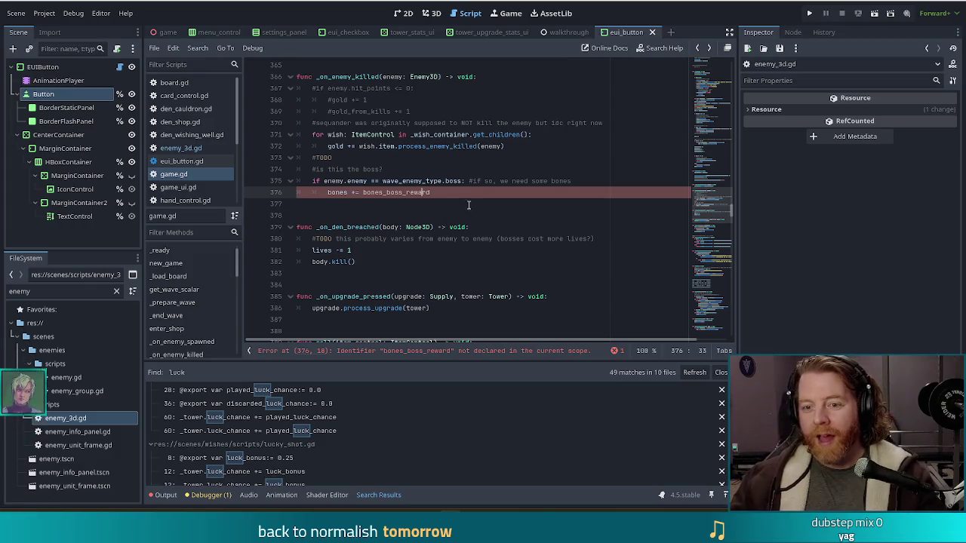
pyautogui.click(449, 193)
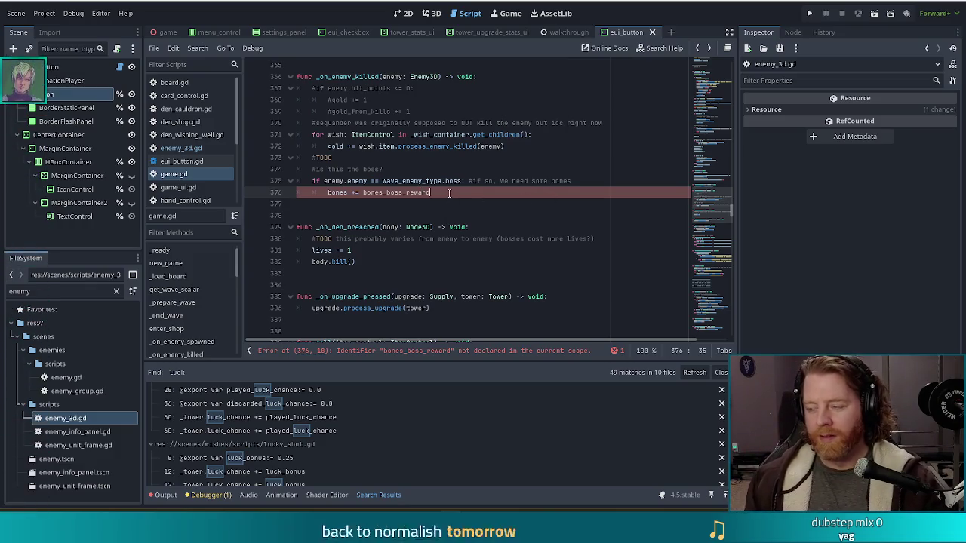
# Step: Search for 'wave_rewar' and select the bones_wave_reward declaration on line 107
pyautogui.hotkey('ctrl', 'f')
pyautogui.write('wave_rewar')
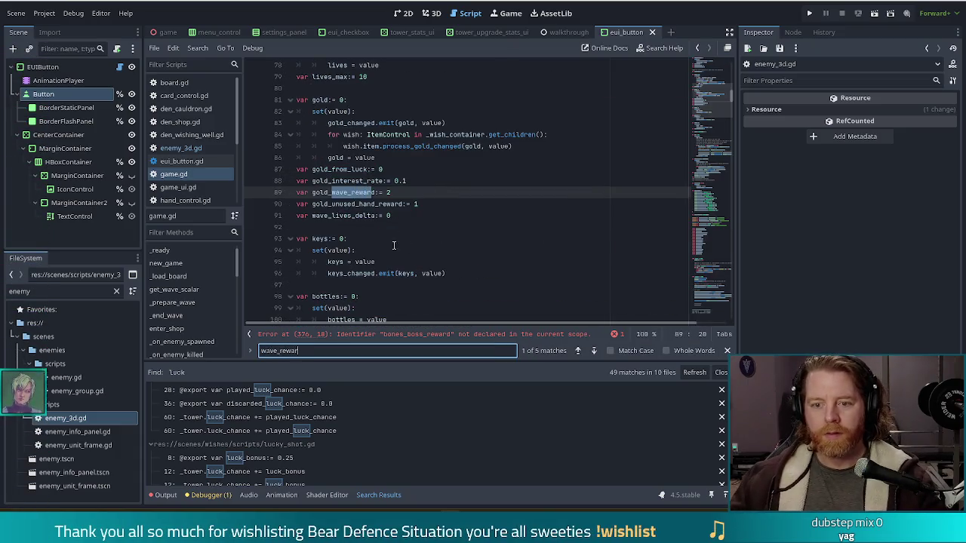
pyautogui.click(594, 351)
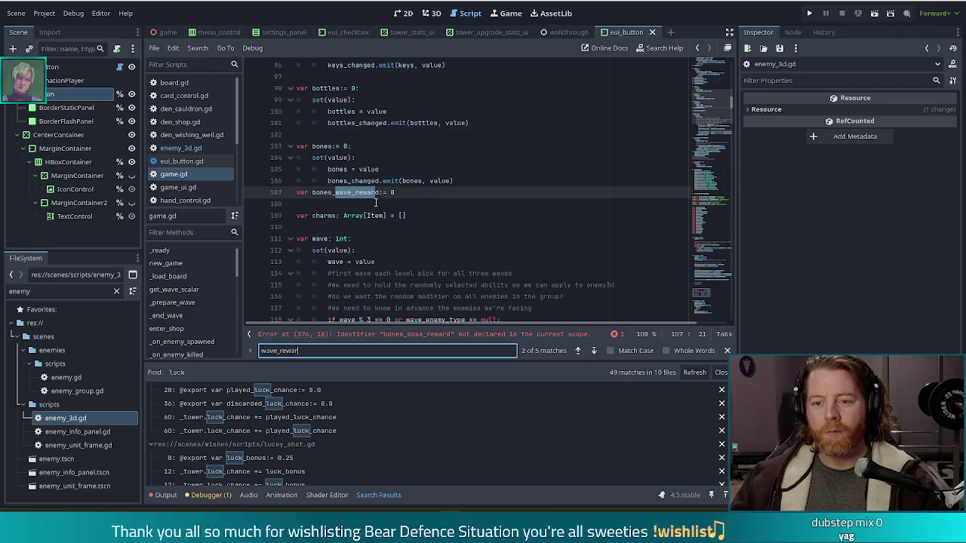
pyautogui.moveTo(483, 193); pyautogui.dragTo(490, 183)
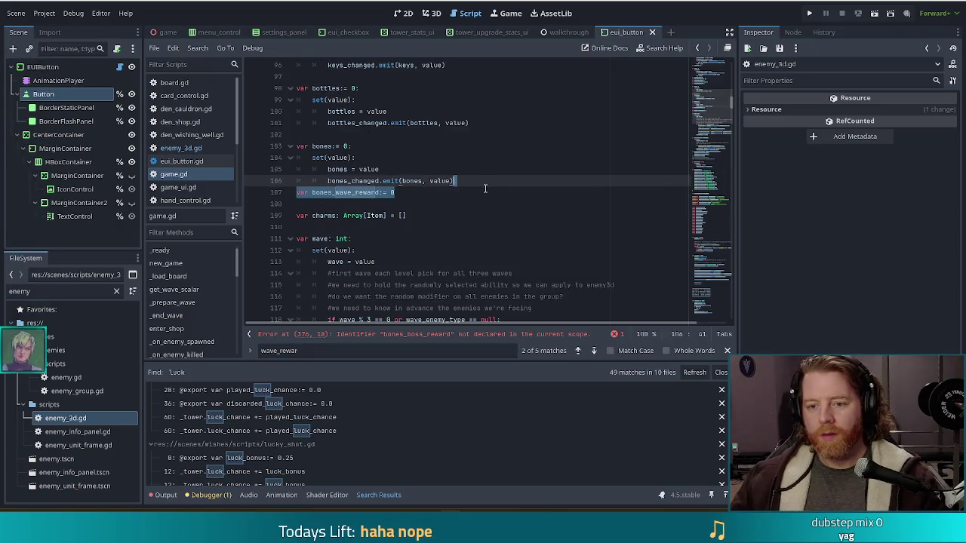
# Step: Duplicate it as bones_boss_reward := 3, save game.gd and run the project
pyautogui.hotkey('ctrl', 'shift', 'd')
pyautogui.press('BackSpace')
pyautogui.press('BackSpace')
pyautogui.press('BackSpace')
pyautogui.write('bones_bo_reward:= 0')
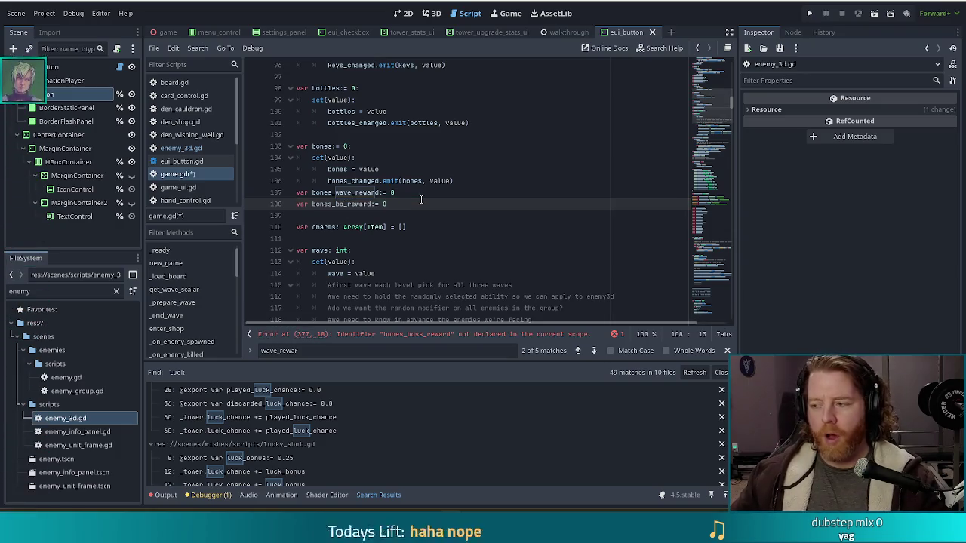
pyautogui.write('ss')
pyautogui.press('End')
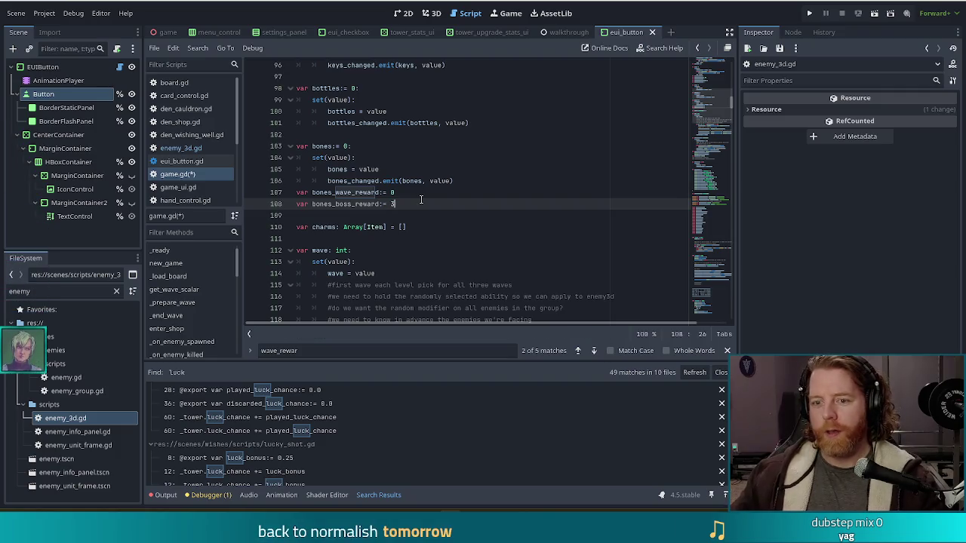
pyautogui.hotkey('ctrl', 's')
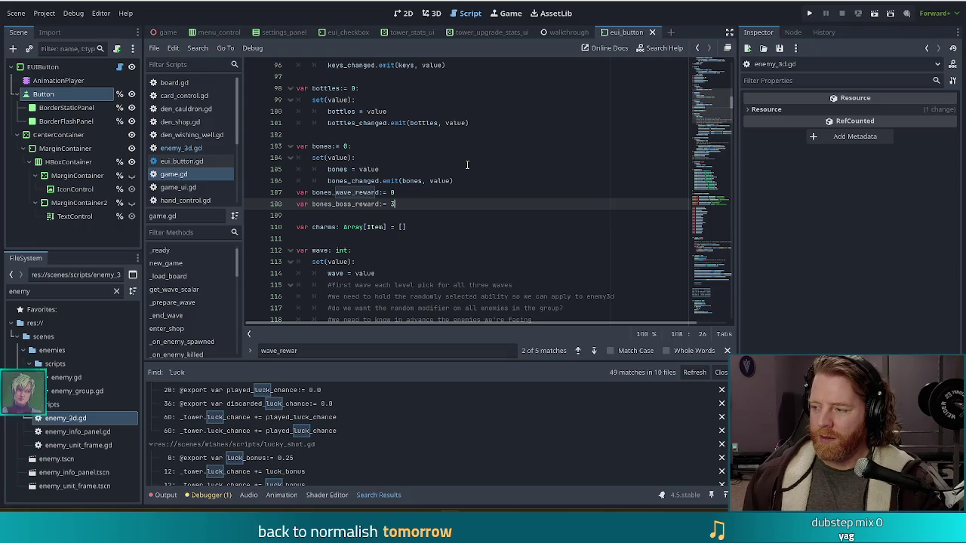
pyautogui.click(808, 16)
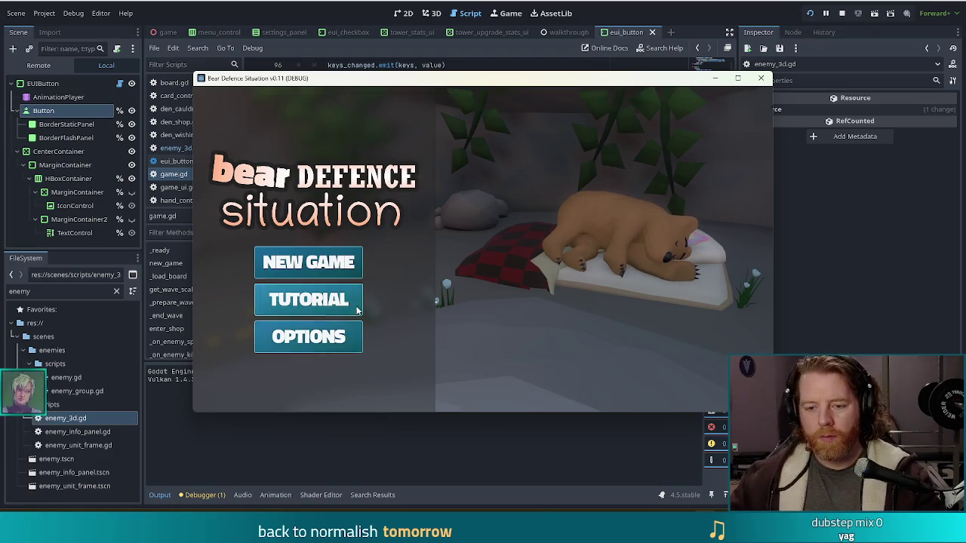
# Step: Start a new game and take the Training Wheels wish from the wishing well
pyautogui.click(311, 268)
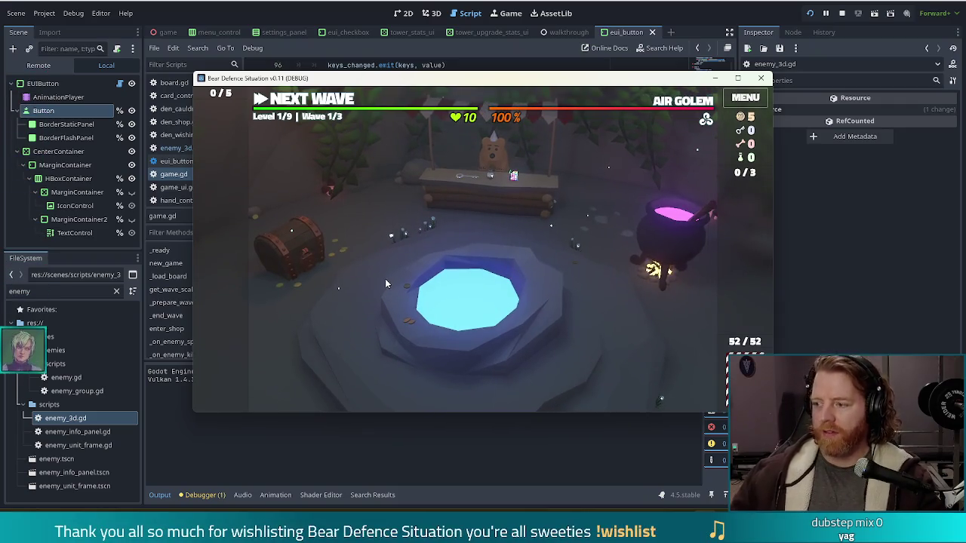
pyautogui.click(521, 329)
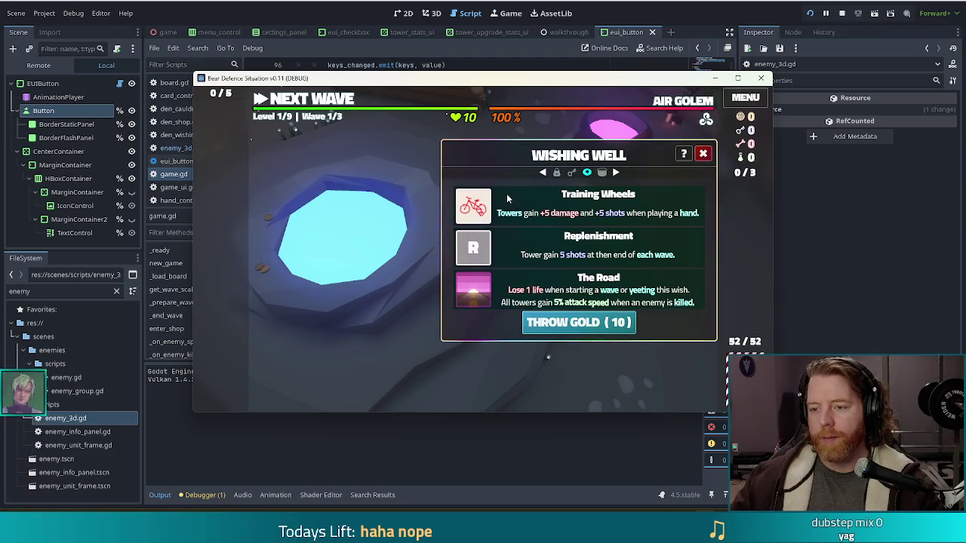
pyautogui.click(483, 208)
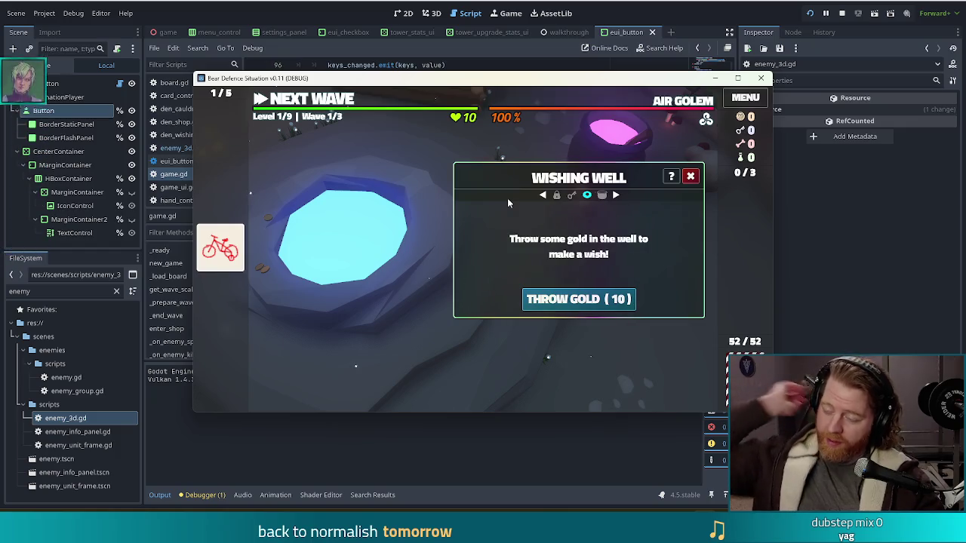
pyautogui.click(690, 178)
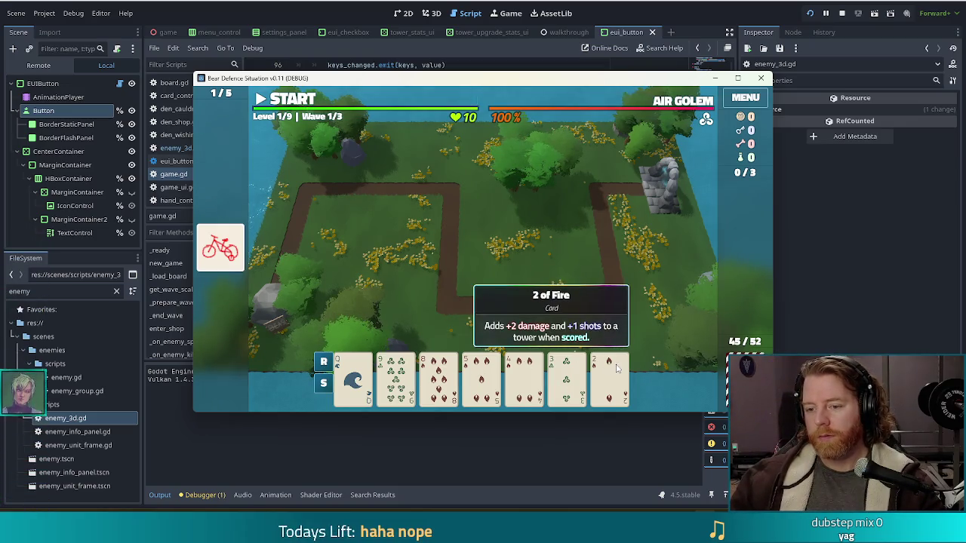
# Step: Discard the 5 of Fire, the 9 of Wind, and the 6 and 3 of Earth
pyautogui.click(481, 377)
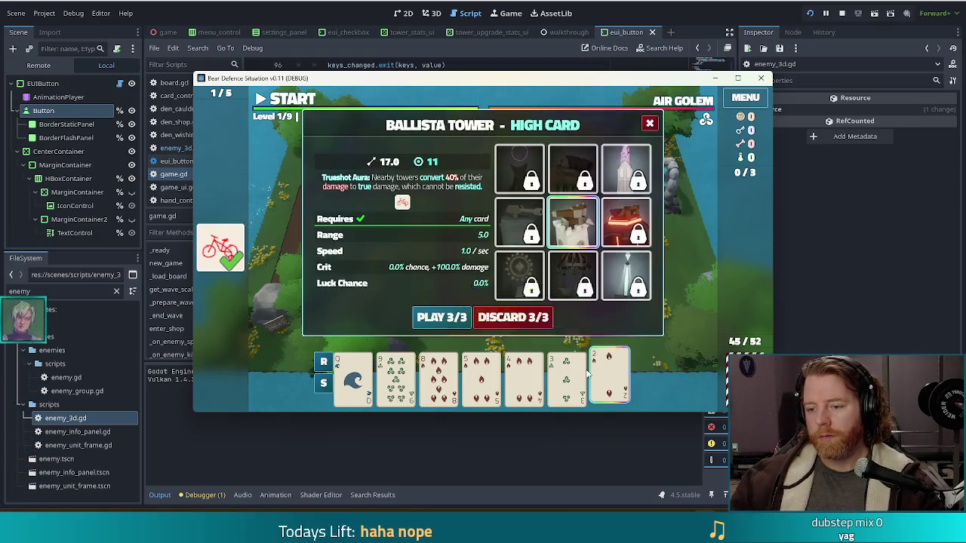
pyautogui.click(549, 320)
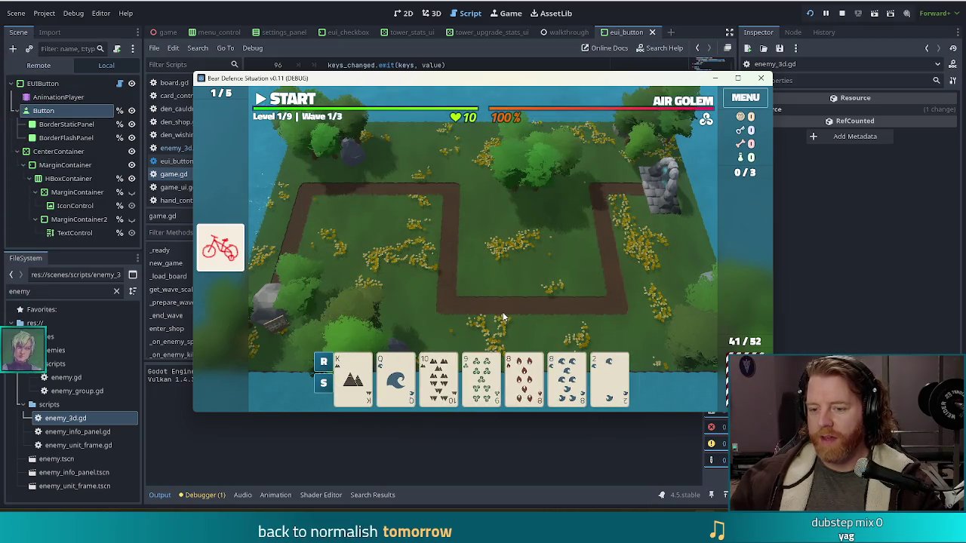
pyautogui.click(481, 377)
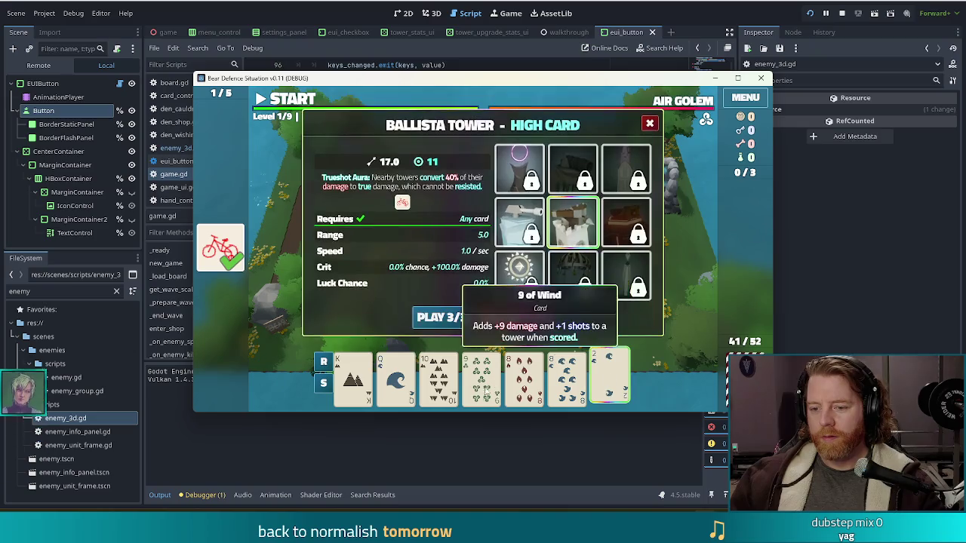
pyautogui.click(550, 316)
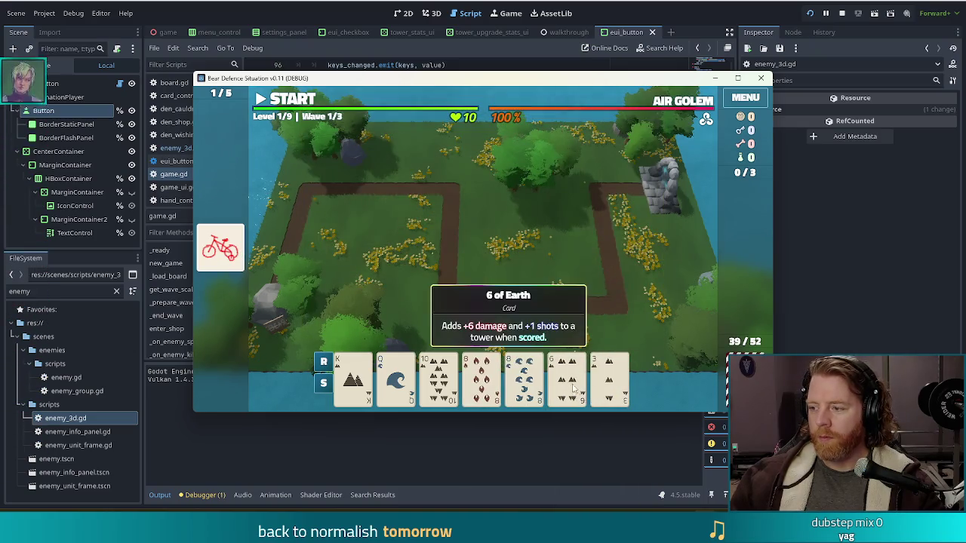
pyautogui.click(572, 377)
pyautogui.click(615, 378)
pyautogui.click(526, 318)
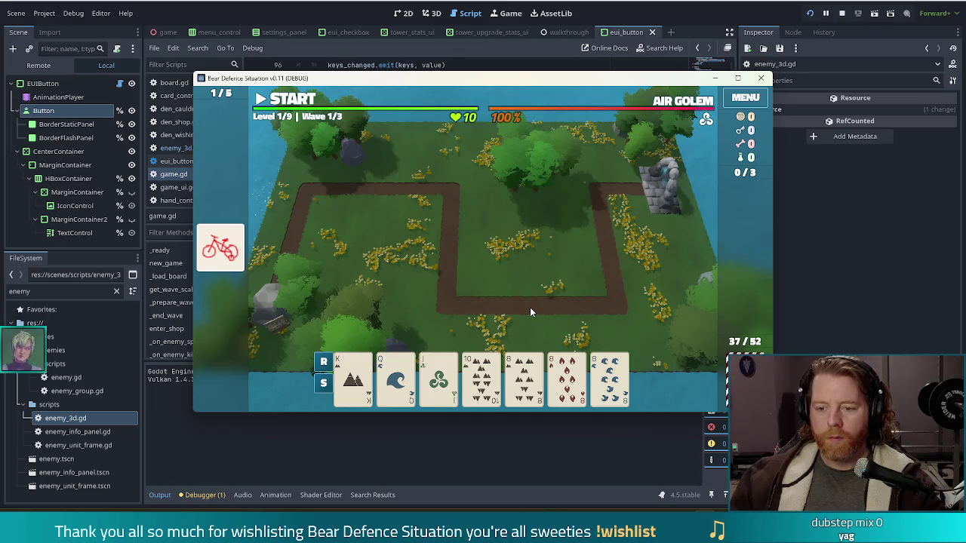
# Step: Play three eights as a ballista tower and place it on the board's right side
pyautogui.click(523, 377)
pyautogui.click(567, 377)
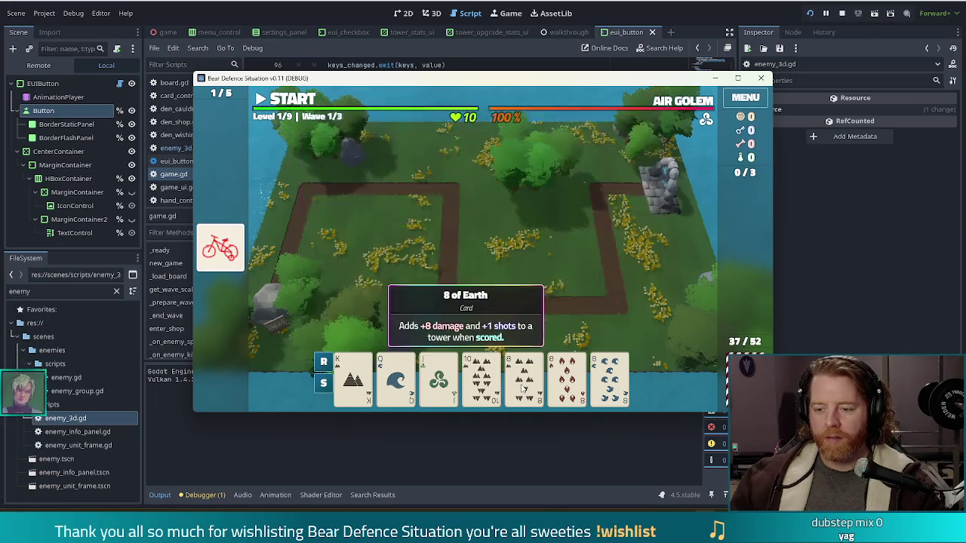
pyautogui.click(611, 381)
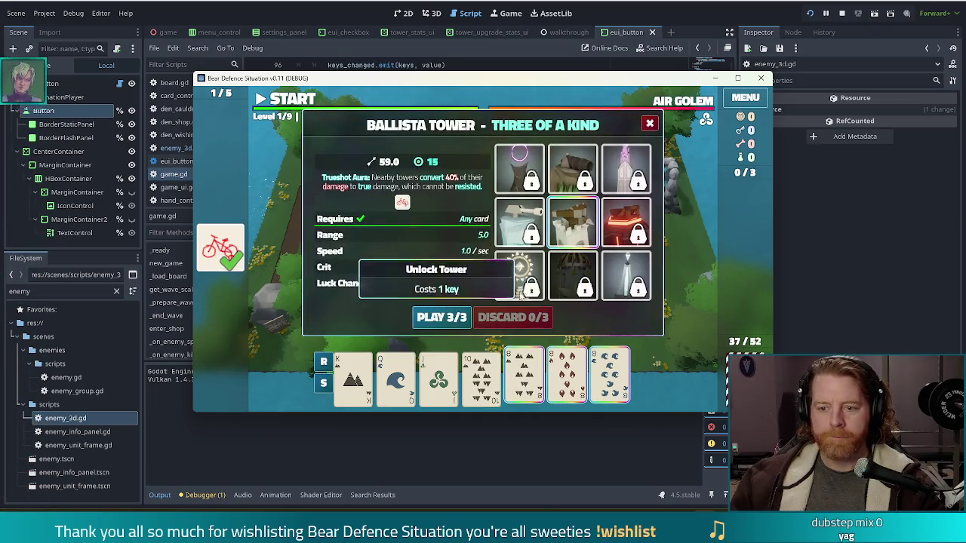
pyautogui.click(442, 318)
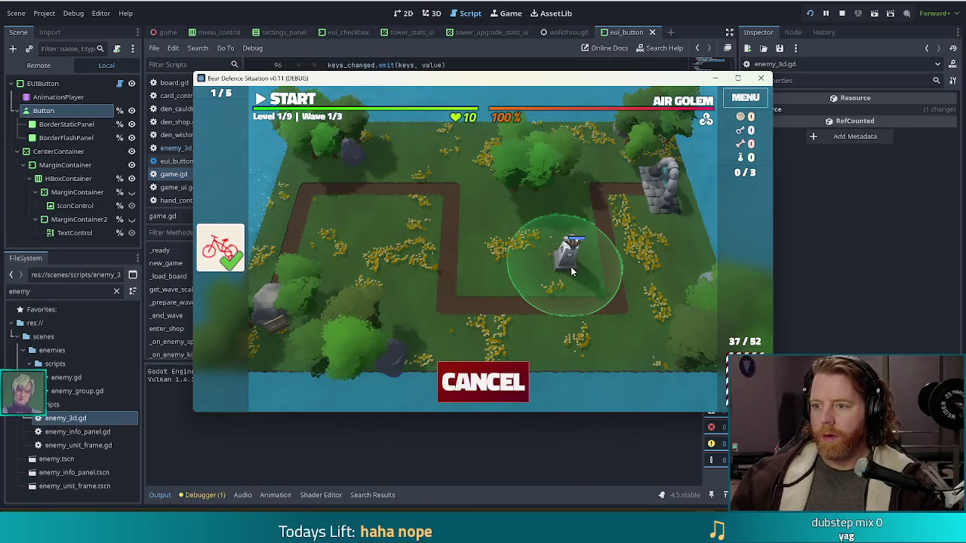
pyautogui.click(570, 266)
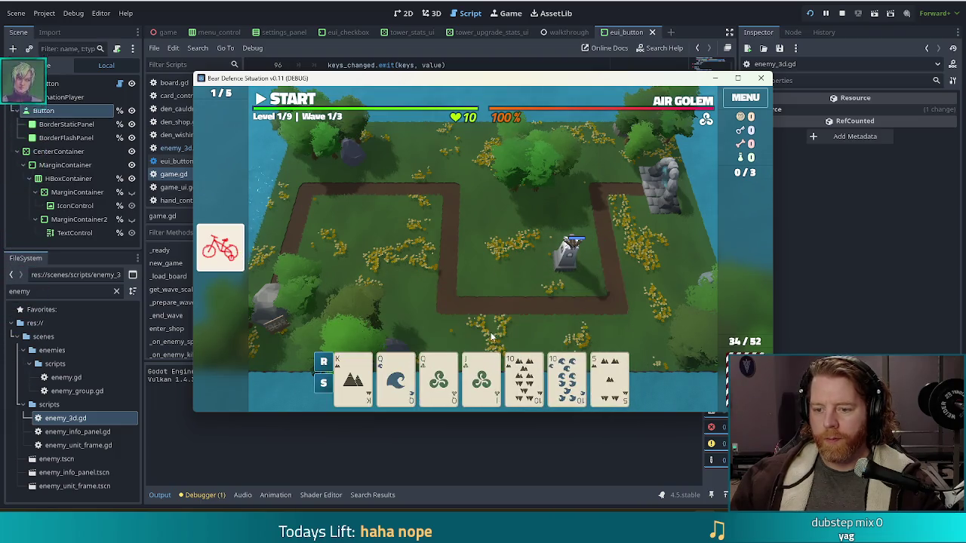
# Step: Play two pair, queens and tens, as a second ballista tower near the board centre
pyautogui.click(396, 377)
pyautogui.click(439, 377)
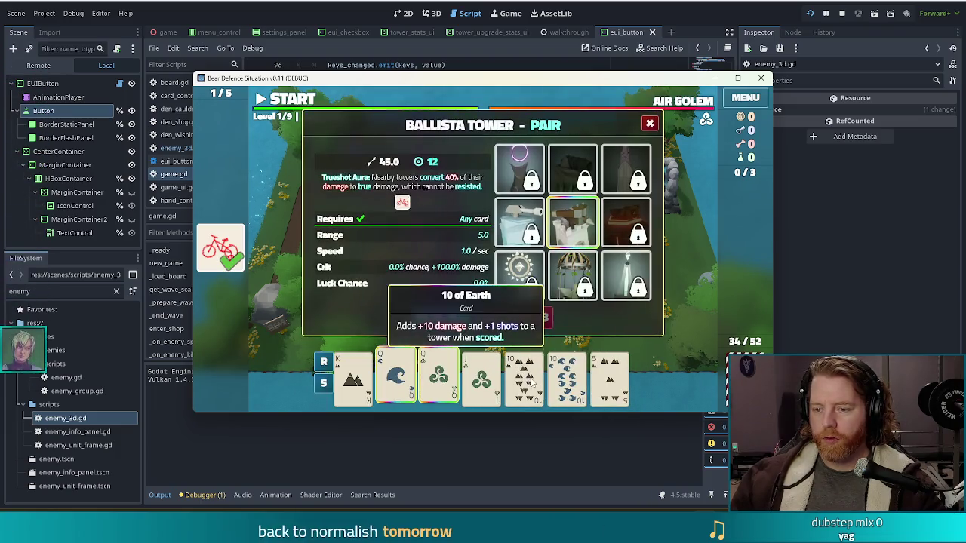
pyautogui.click(532, 382)
pyautogui.click(566, 377)
pyautogui.click(453, 319)
pyautogui.click(499, 267)
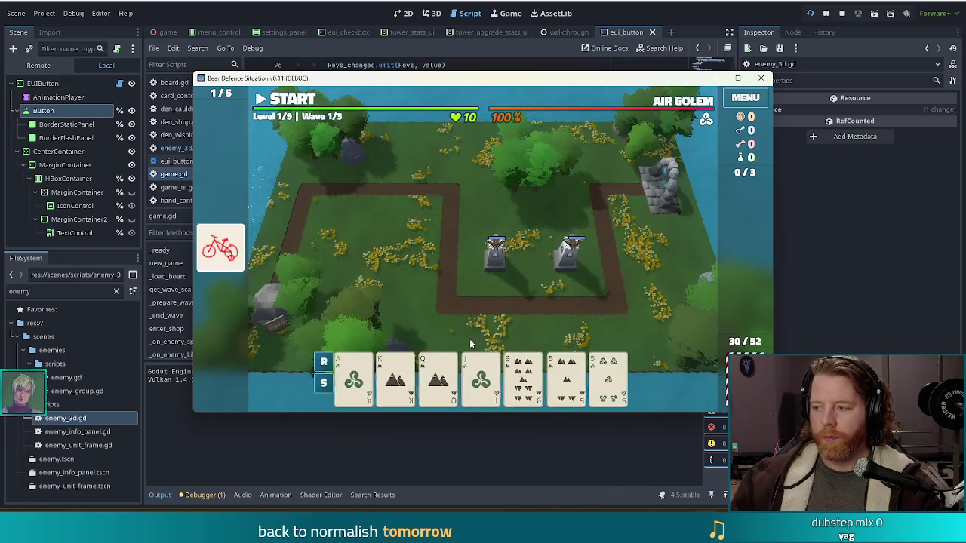
# Step: Play a pair of fives as the third ballista tower at the board's upper left
pyautogui.click(519, 383)
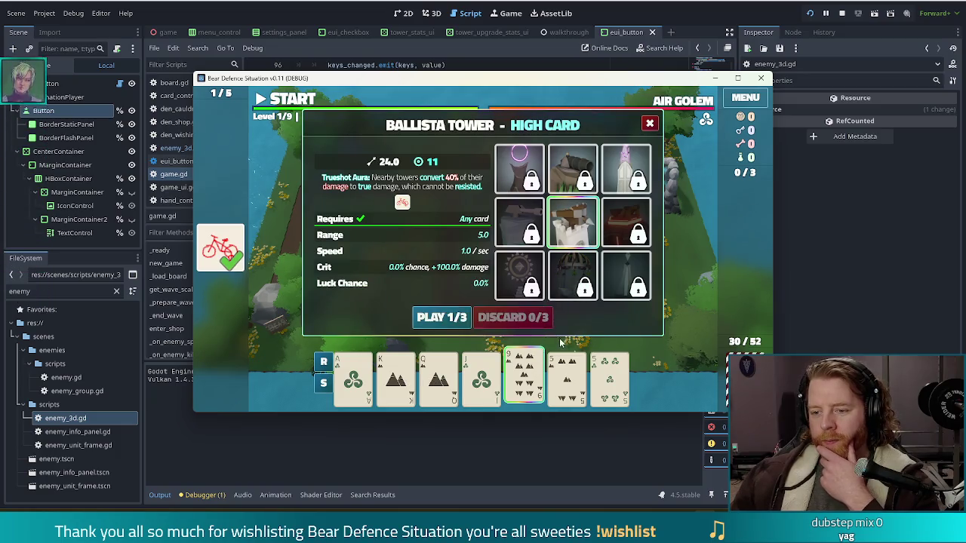
pyautogui.click(530, 370)
pyautogui.click(567, 373)
pyautogui.click(610, 374)
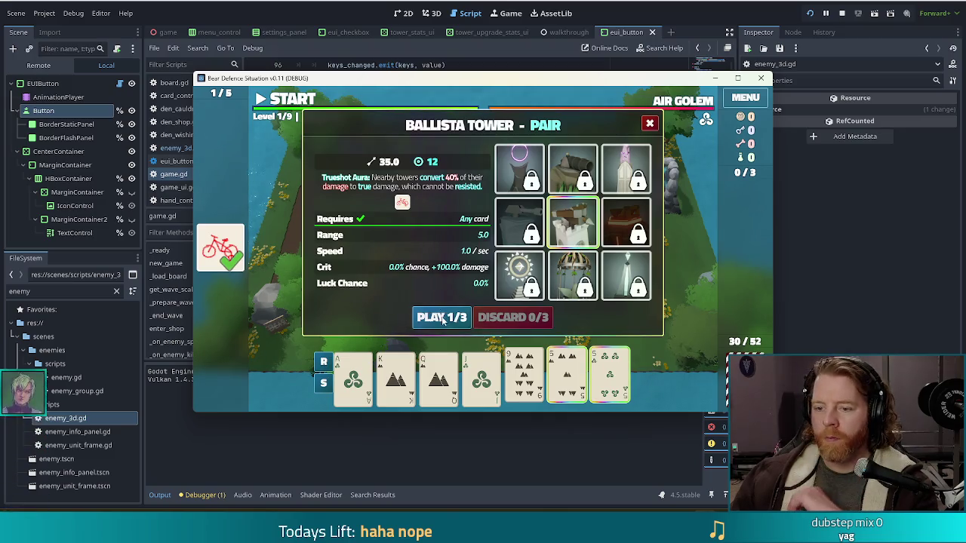
pyautogui.click(443, 318)
pyautogui.click(405, 224)
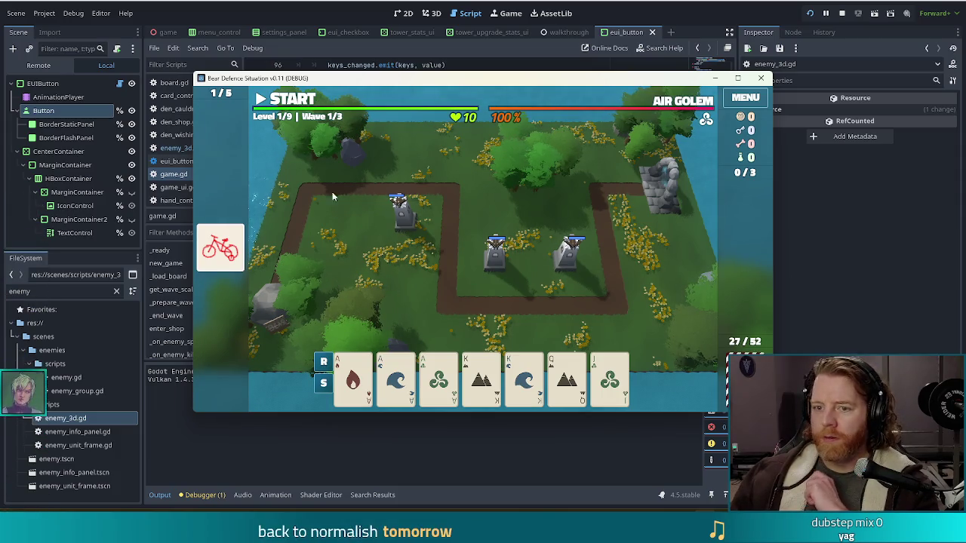
# Step: Start wave 1 and let it run until the Wave Complete summary shows a reward of 2
pyautogui.click(293, 104)
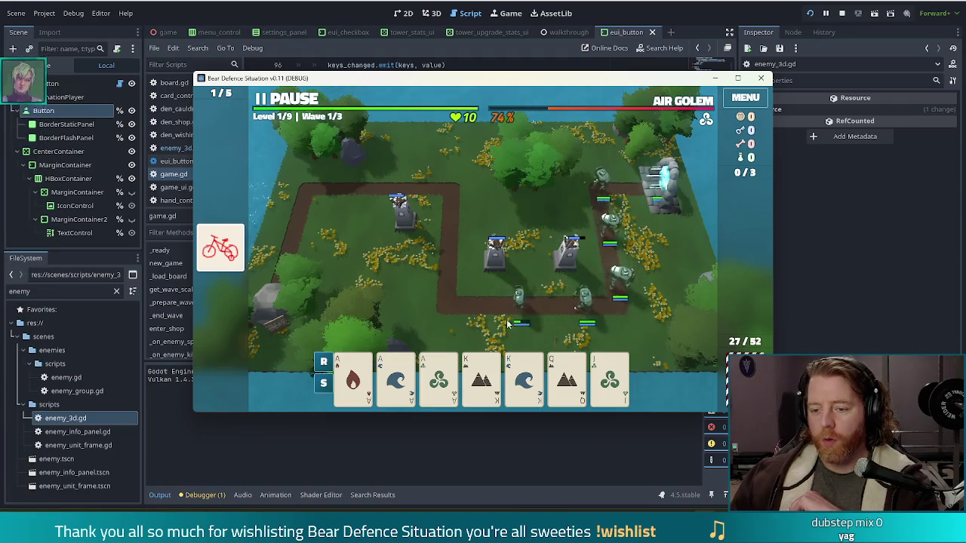
pyautogui.moveTo(351, 398)
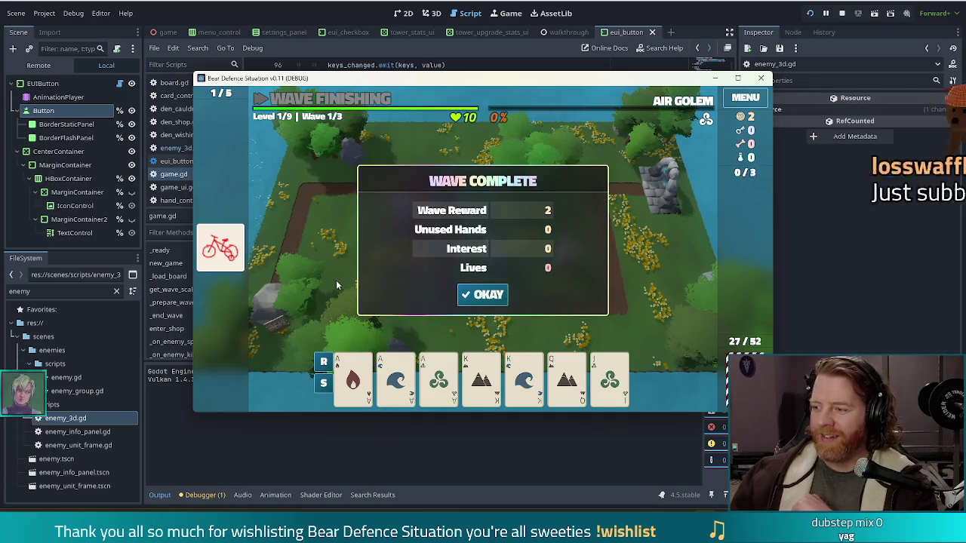
# Step: Play three aces and kings as a Full House tower placed beside the first ballista
pyautogui.click(478, 300)
pyautogui.click(358, 386)
pyautogui.click(398, 381)
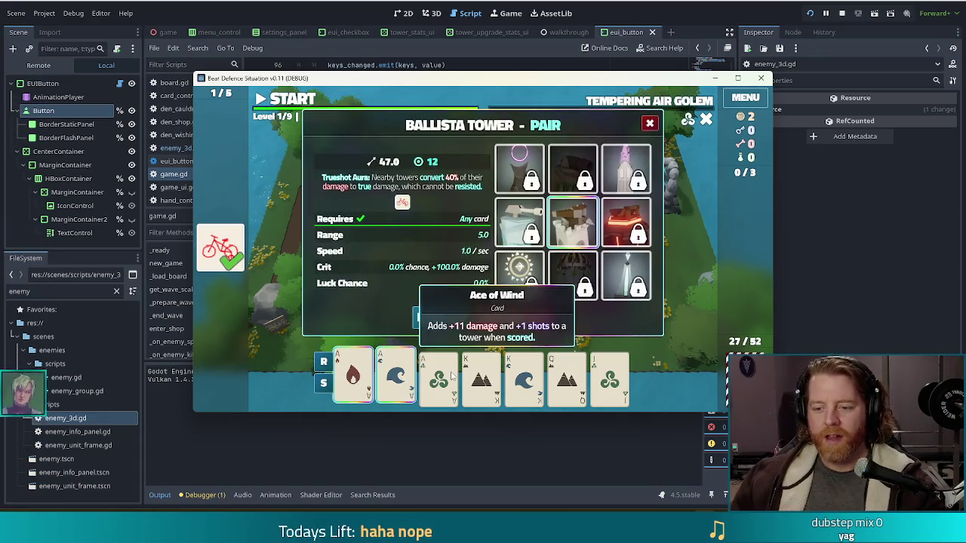
pyautogui.click(442, 377)
pyautogui.click(531, 382)
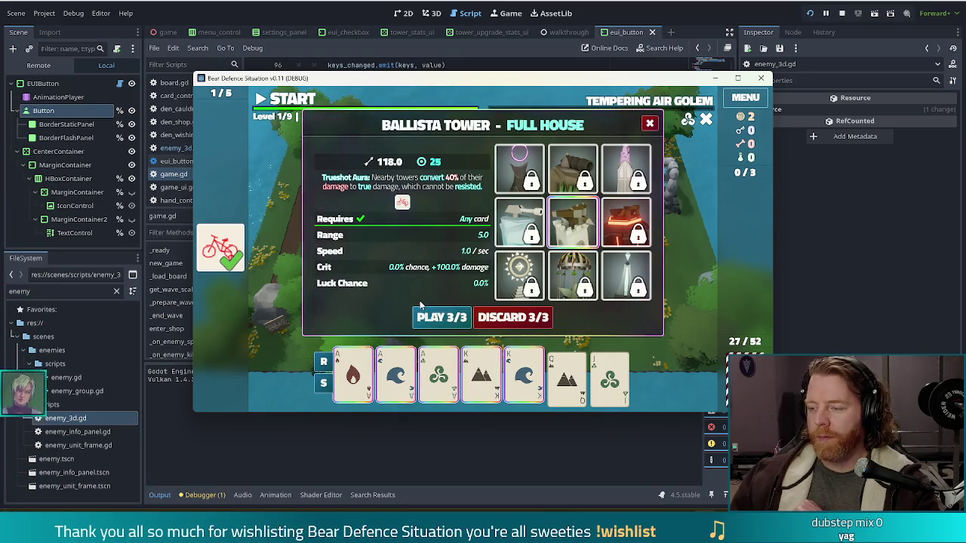
pyautogui.click(441, 317)
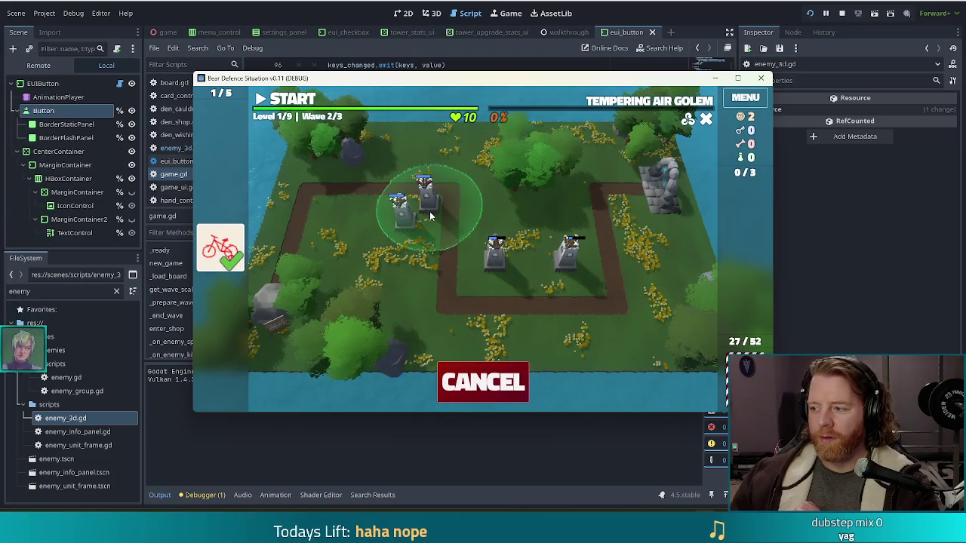
pyautogui.click(429, 211)
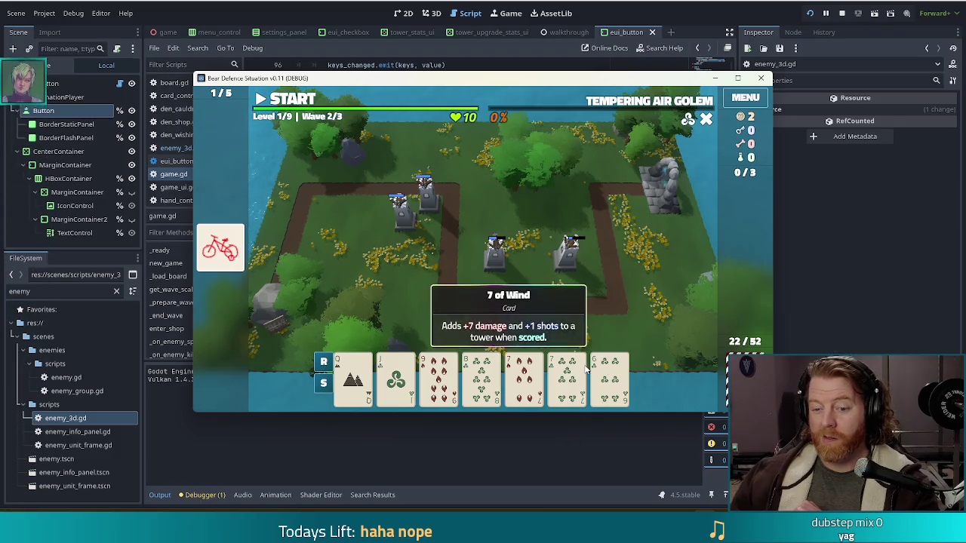
pyautogui.click(427, 213)
pyautogui.click(593, 170)
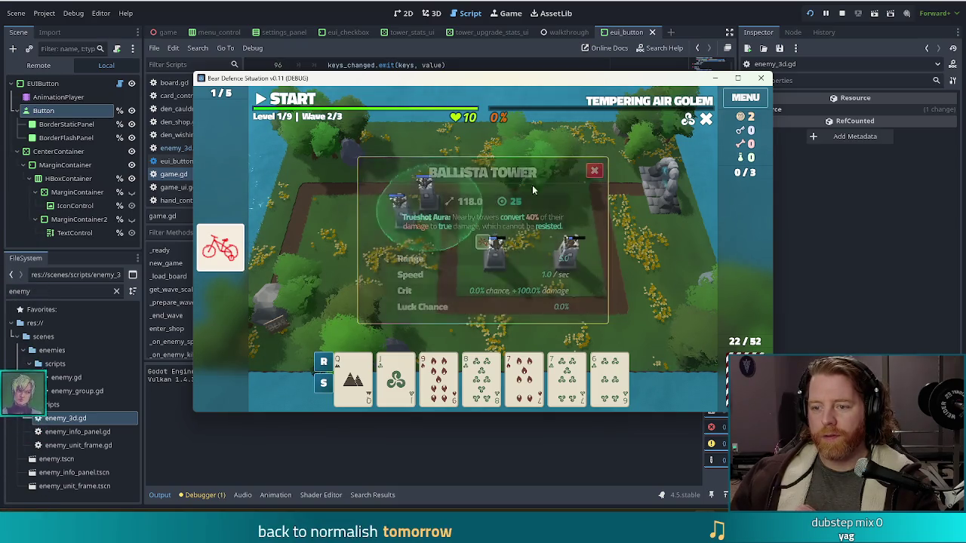
# Step: Discard the 7 of Fire and the 3 of Fire
pyautogui.click(524, 381)
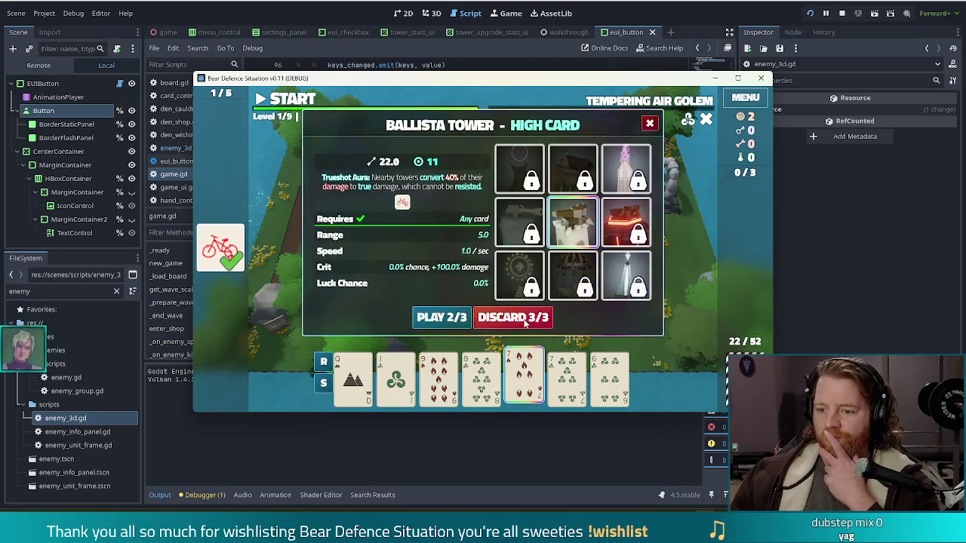
pyautogui.click(524, 318)
pyautogui.click(609, 381)
pyautogui.click(523, 318)
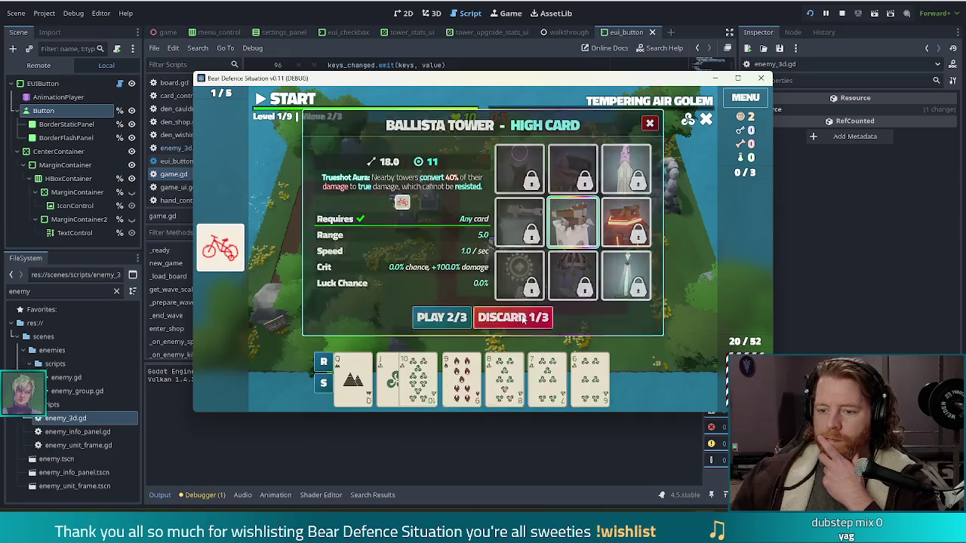
# Step: Play a 10–6 Straight as a tower near the right path corner
pyautogui.click(437, 378)
pyautogui.click(480, 378)
pyautogui.click(524, 377)
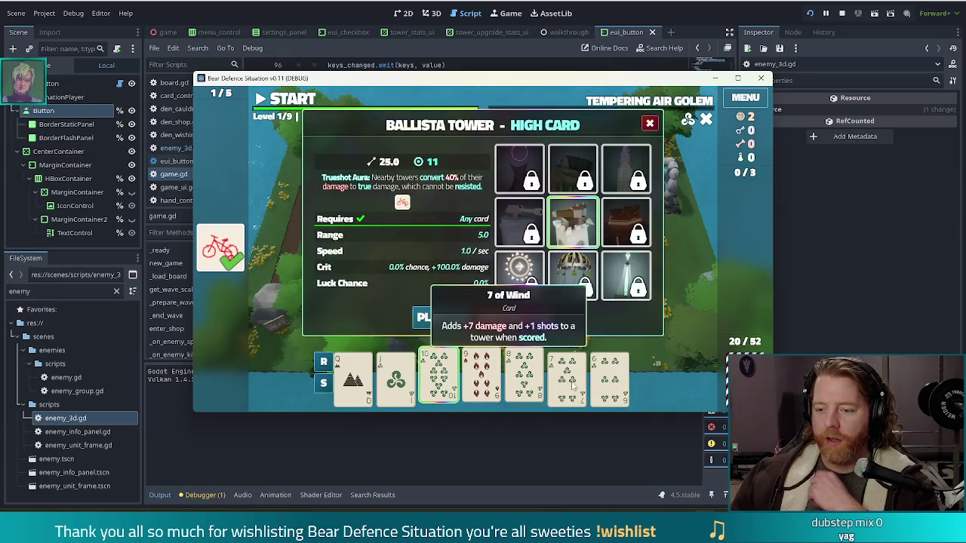
pyautogui.click(567, 378)
pyautogui.click(609, 377)
pyautogui.click(442, 322)
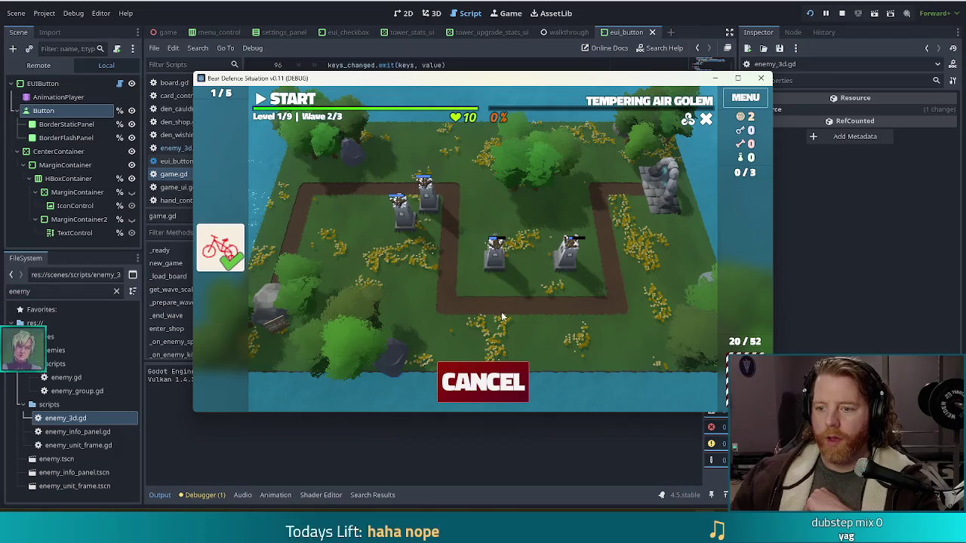
pyautogui.click(593, 280)
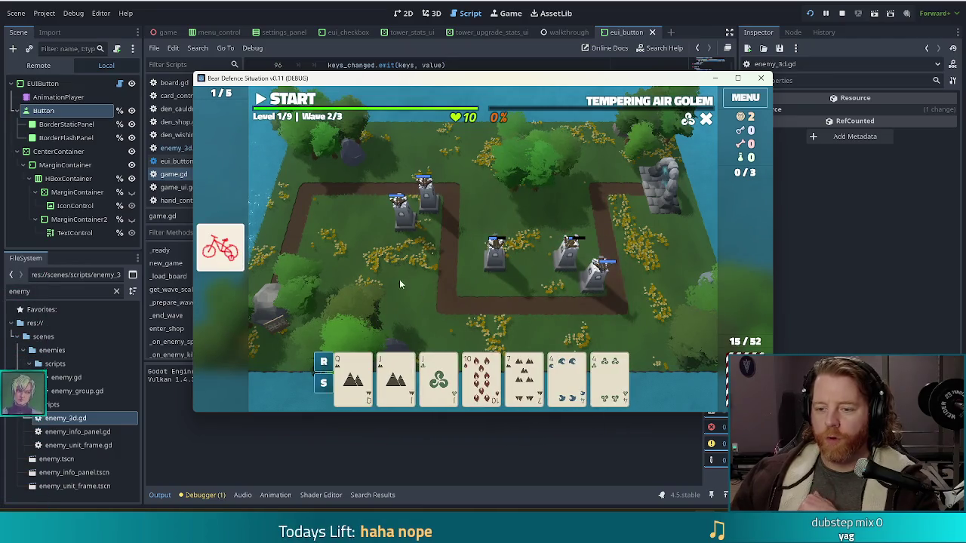
# Step: Clear waves 2 and 3, dismissing each Wave Complete summary to advance to Level 2
pyautogui.click(289, 101)
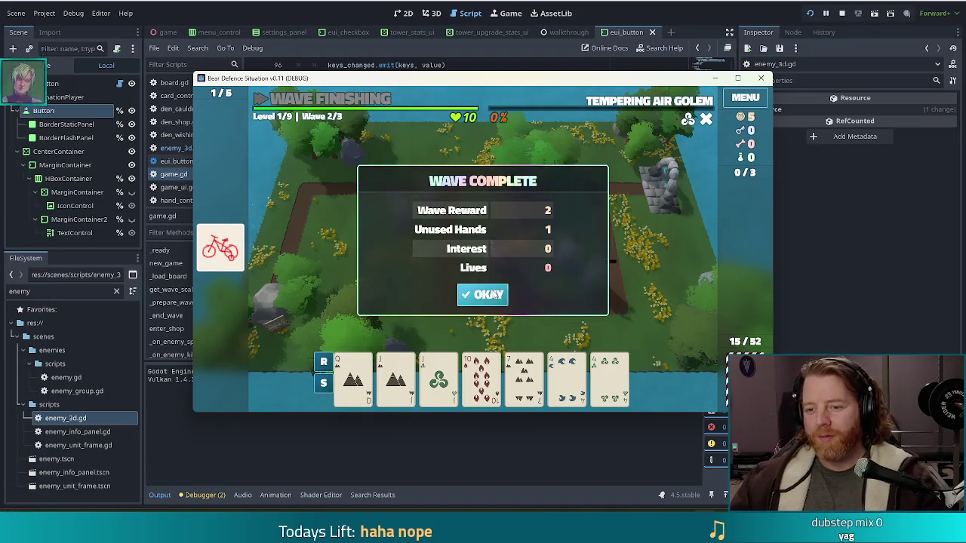
pyautogui.click(490, 294)
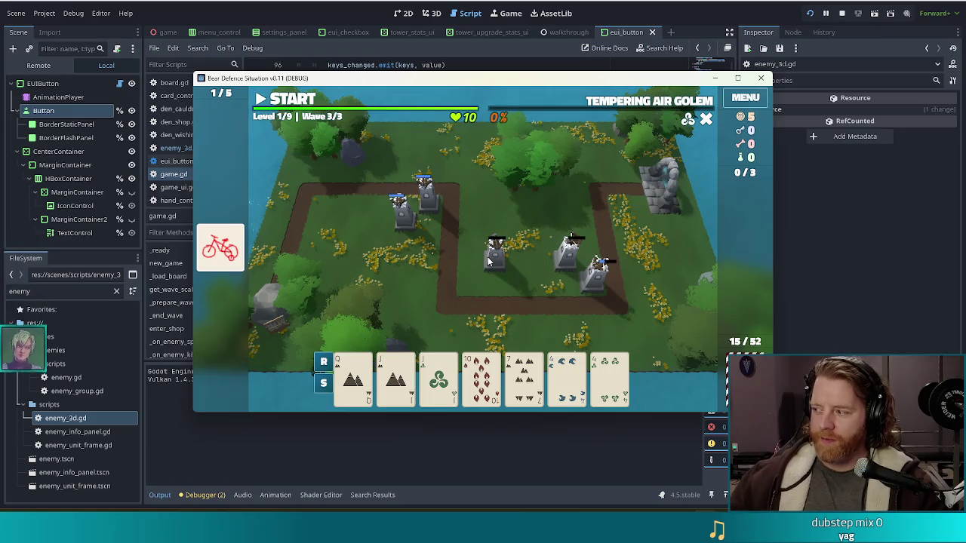
pyautogui.press('space')
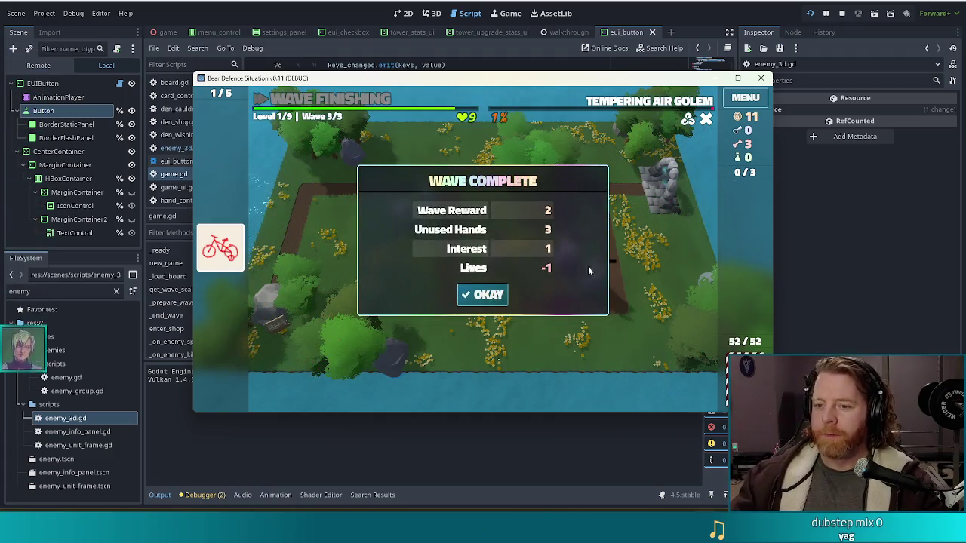
pyautogui.click(483, 294)
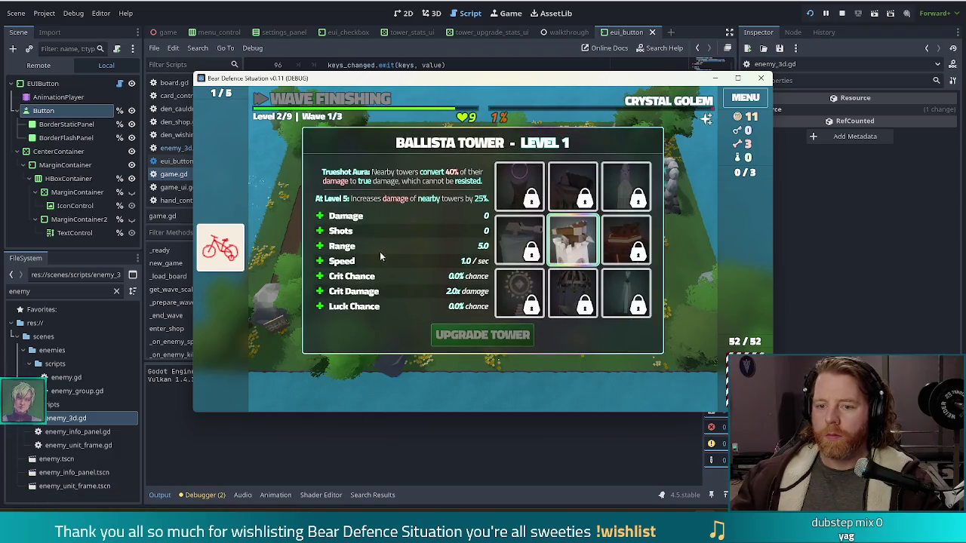
# Step: Upgrade the Ballista Tower to level 2 with Shots going from 0 to 3
pyautogui.click(381, 246)
pyautogui.click(430, 233)
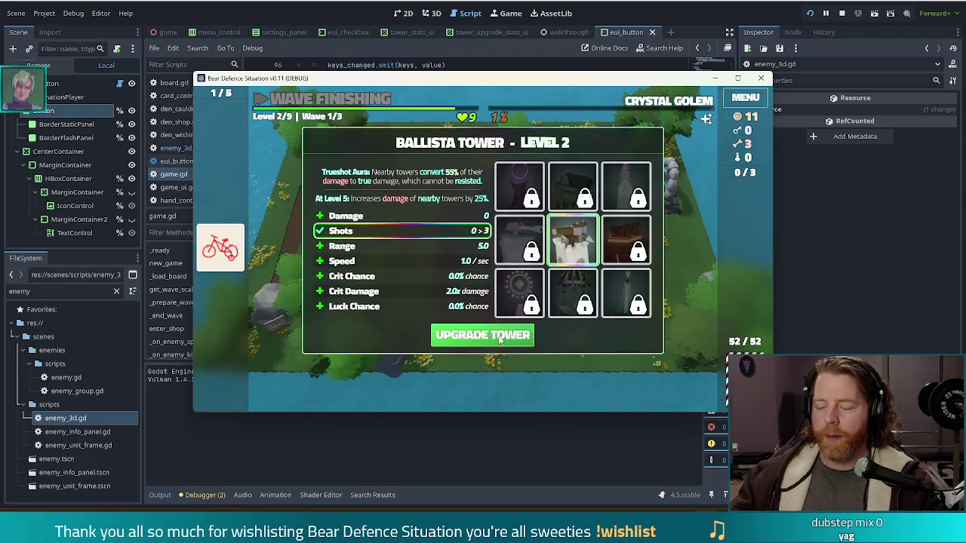
pyautogui.click(483, 336)
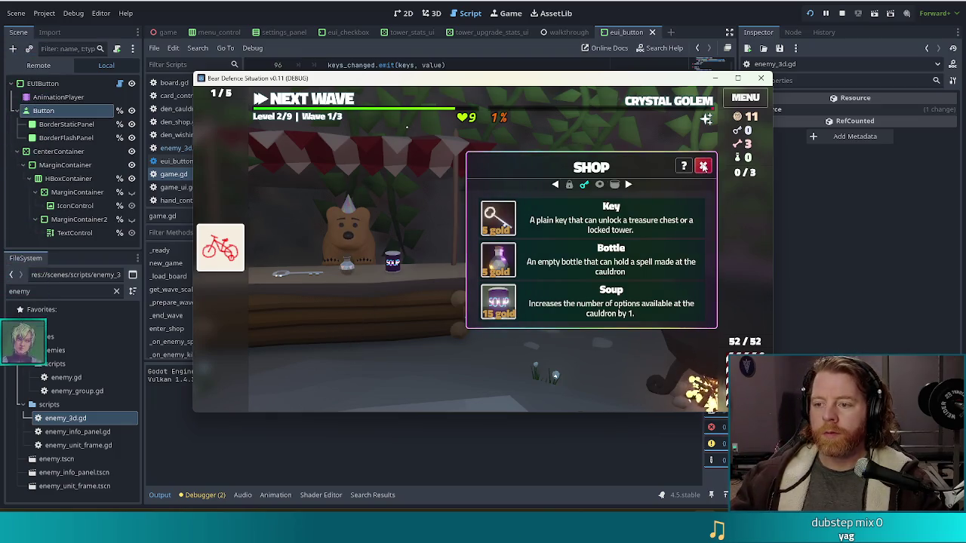
# Step: Close the game shop, then bring the protein product browser window up maximized
pyautogui.click(703, 166)
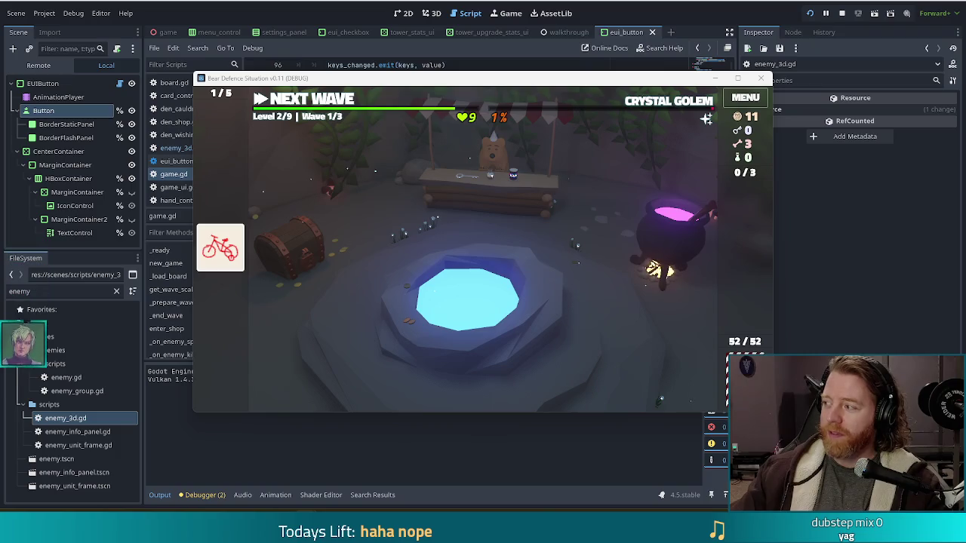
pyautogui.hotkey('alt', 'Tab')
pyautogui.doubleClick(701, 18)
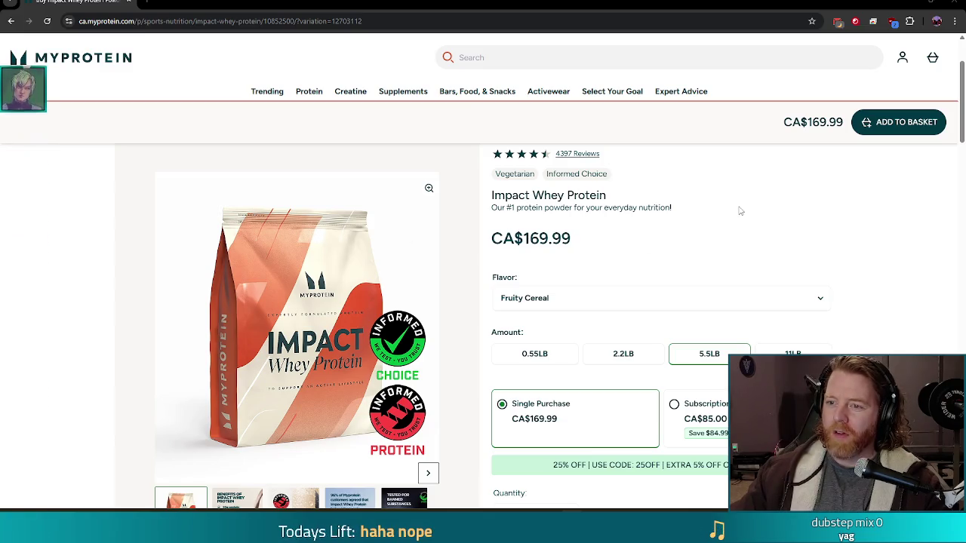
# Step: Scroll through the Impact Whey Protein Fruity Cereal 5.5LB product page
pyautogui.scroll(-2, 610, 219)
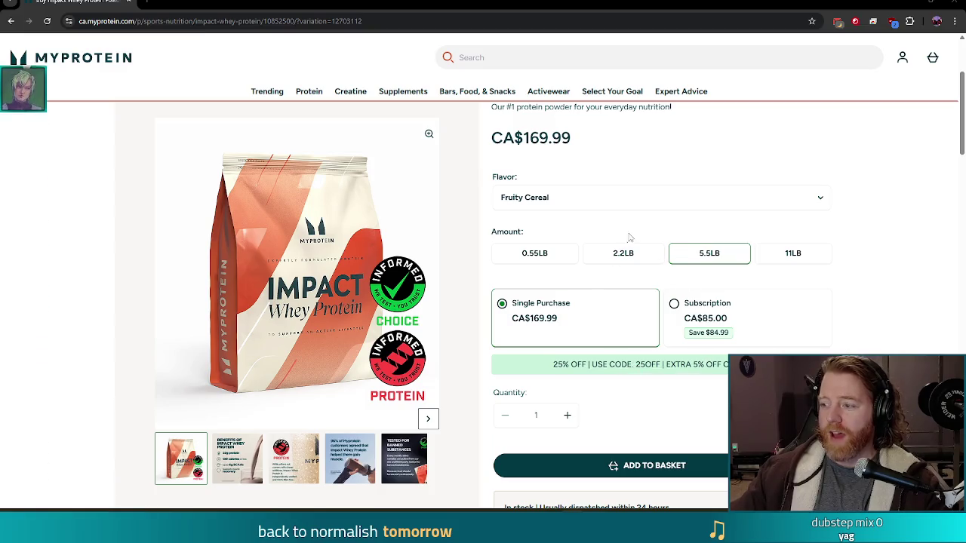
pyautogui.scroll(3, 634, 234)
pyautogui.scroll(-1, 634, 235)
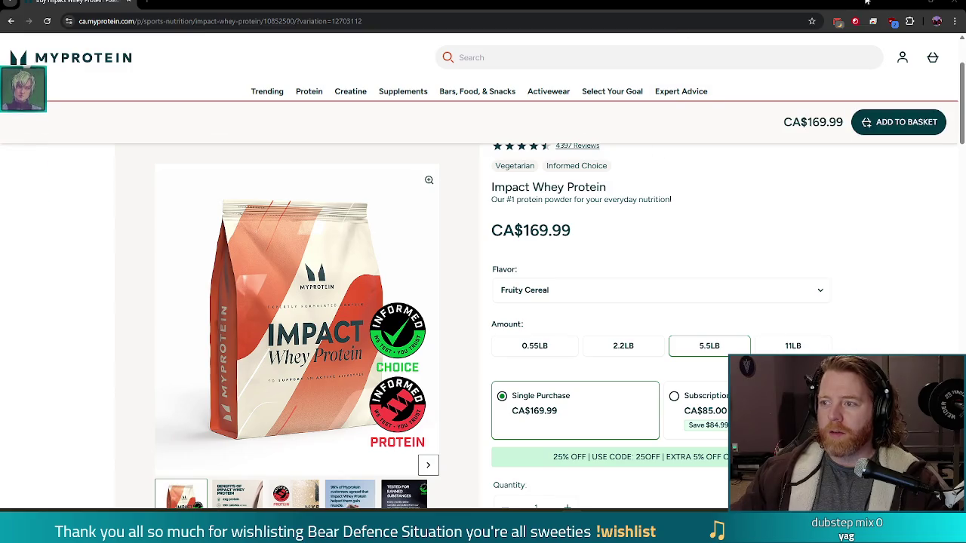
# Step: Close the MyProtein window and browse the perfect bars nutrition image results
pyautogui.click(954, 3)
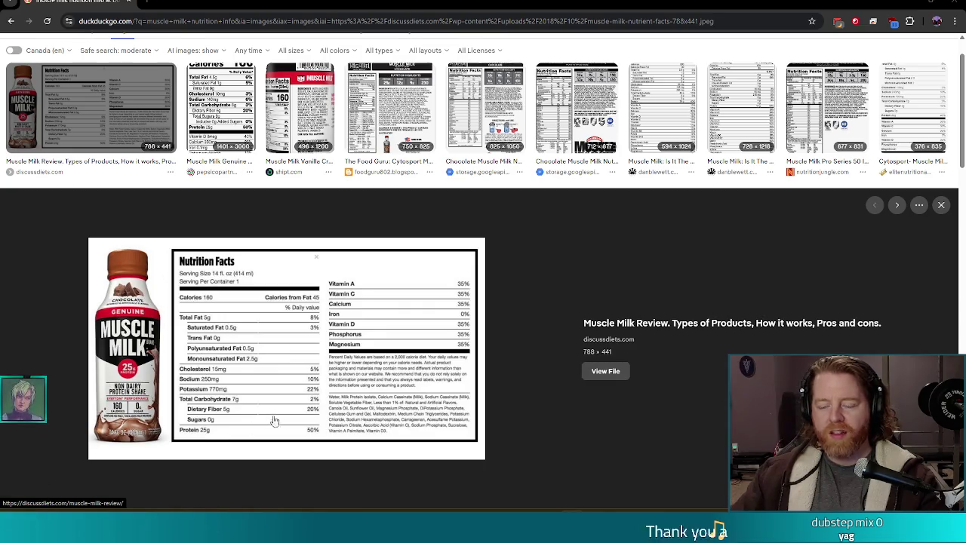
pyautogui.scroll(-2, 483, 340)
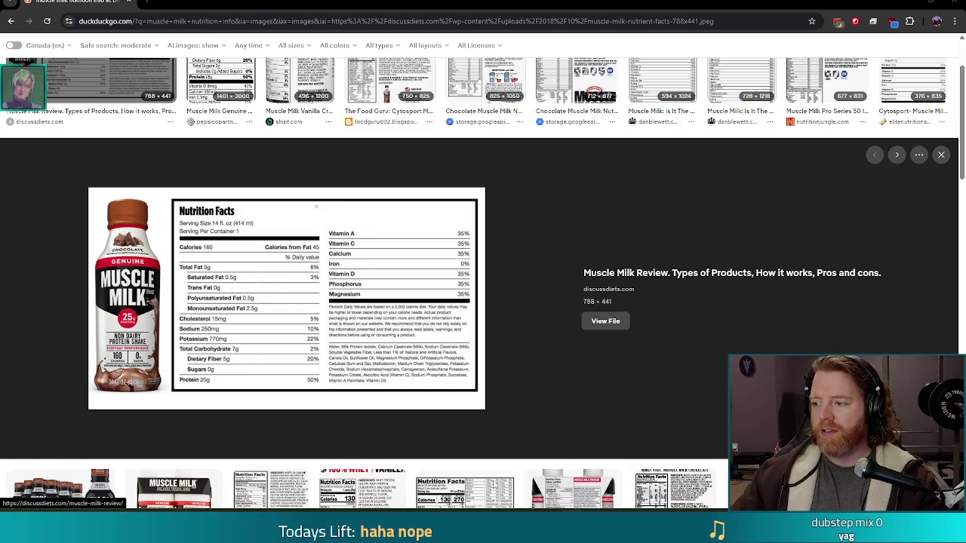
pyautogui.hotkey('alt', 'Tab')
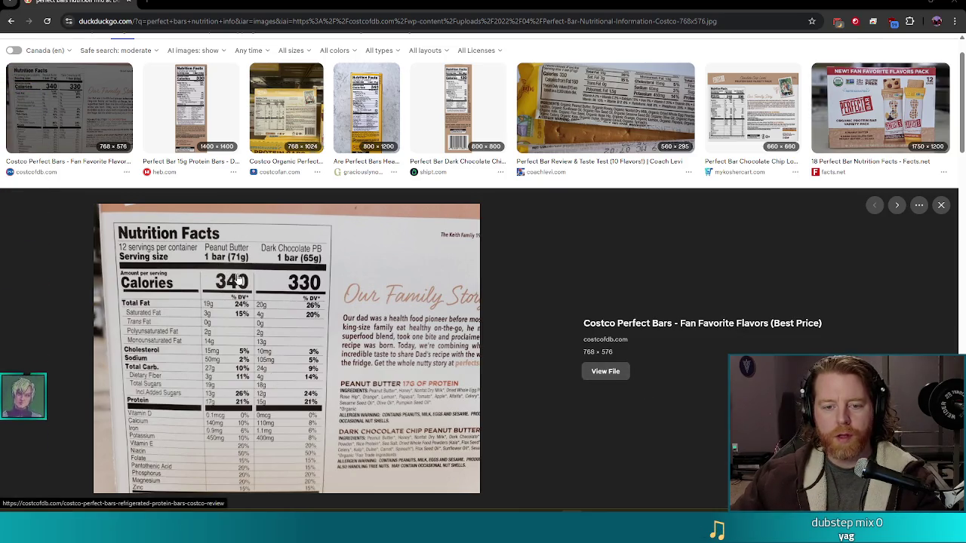
# Step: Scroll the image results, return to the Godot editor, and stop the running game
pyautogui.scroll(-1, 237, 281)
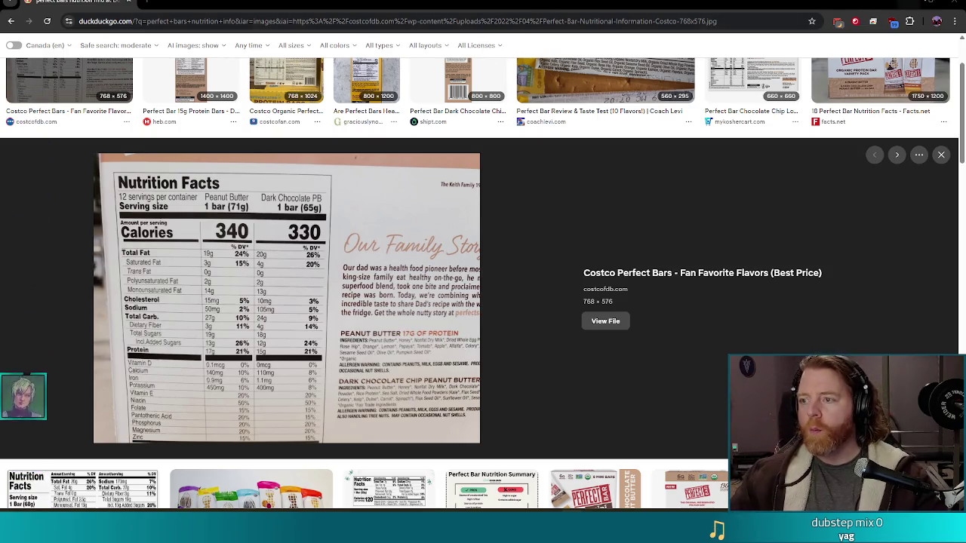
pyautogui.hotkey('alt', 'Tab')
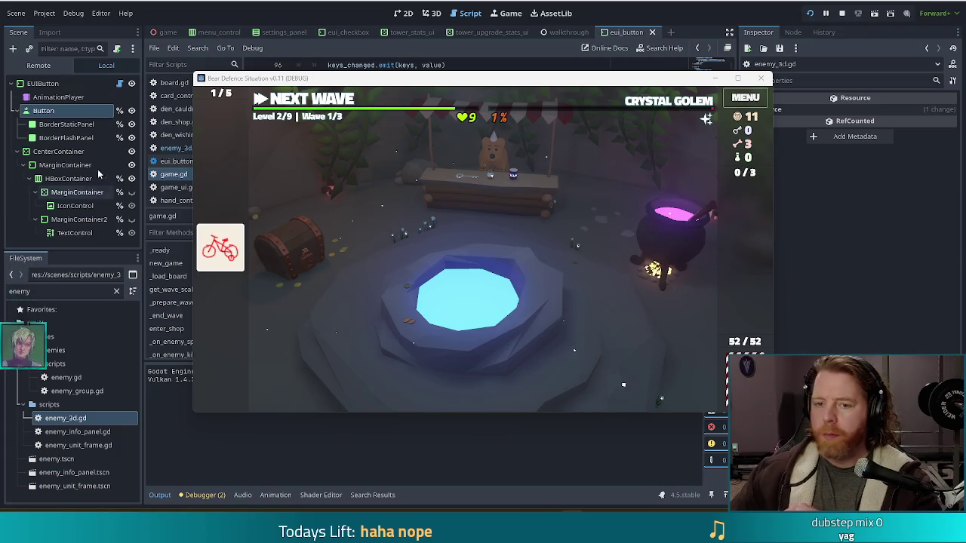
pyautogui.click(760, 78)
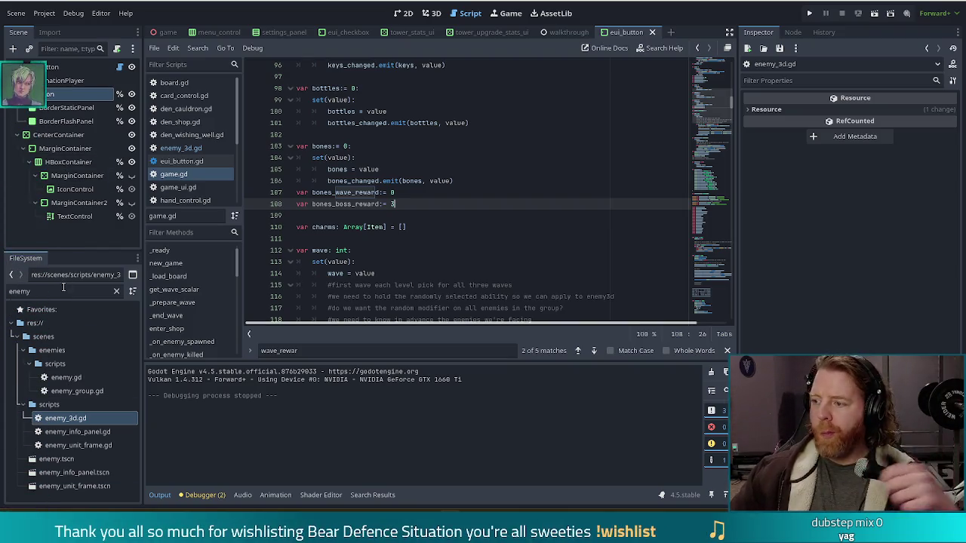
# Step: Focus the FileSystem filter box to search for another file
pyautogui.click(8, 291)
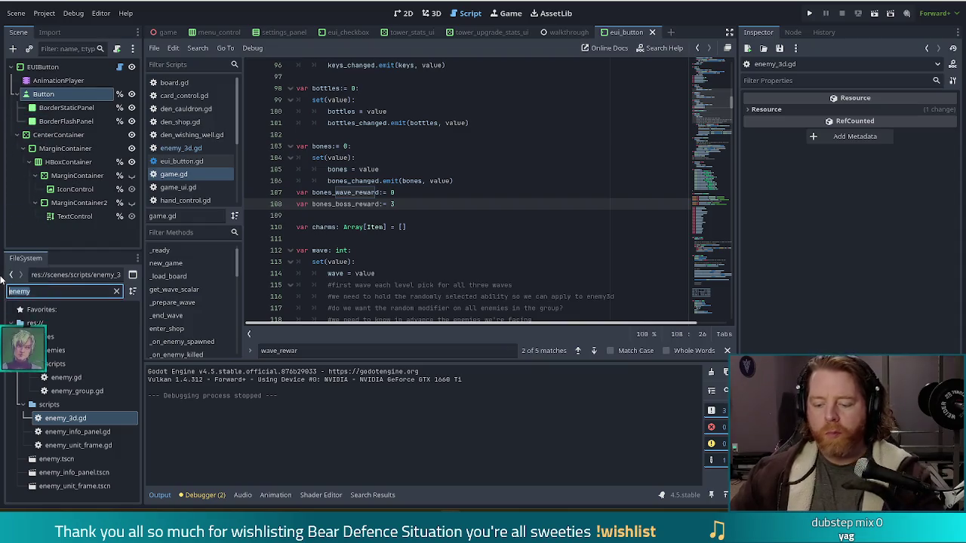
# Step: Open item_editor.tscn via the 'item_ed' filter and run it alone, continuing past the debugger break
pyautogui.write('item_ed')
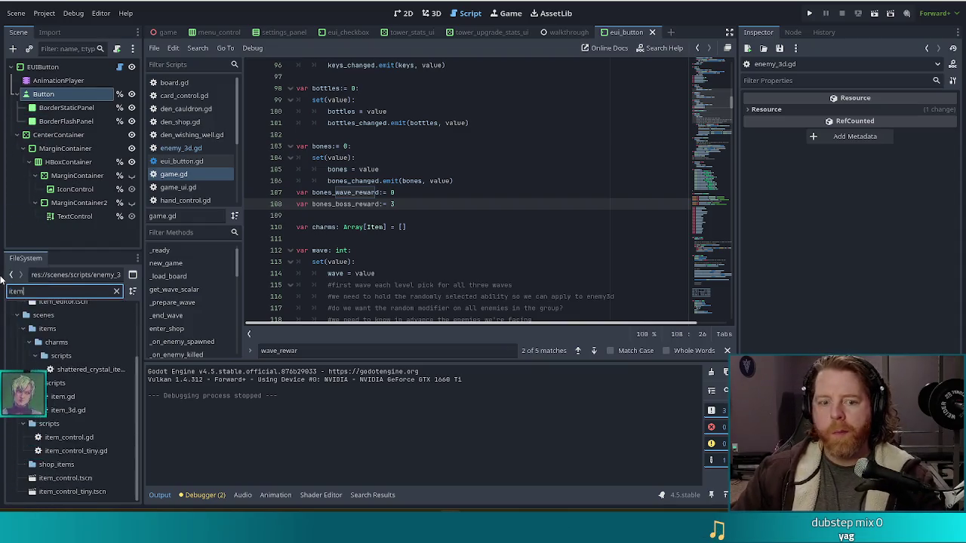
pyautogui.doubleClick(63, 377)
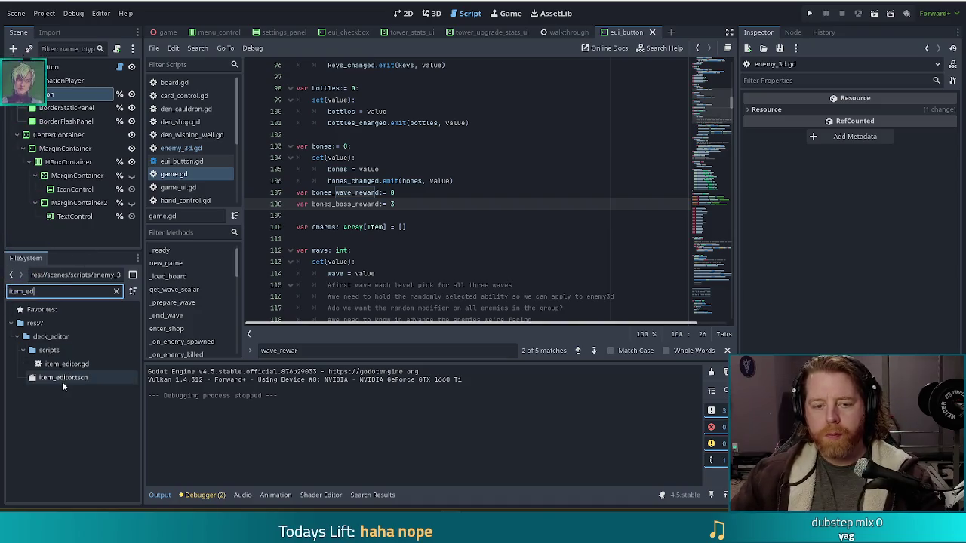
pyautogui.click(873, 15)
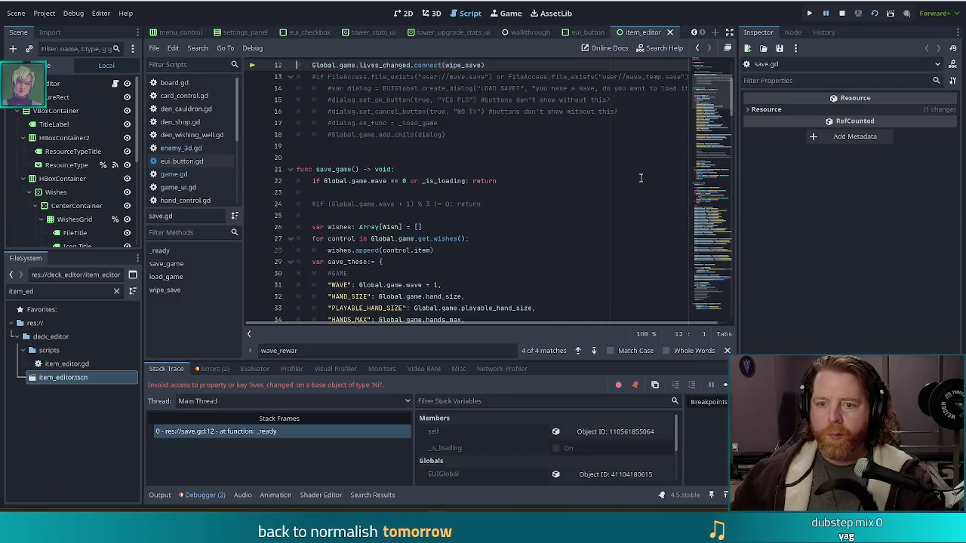
pyautogui.click(723, 388)
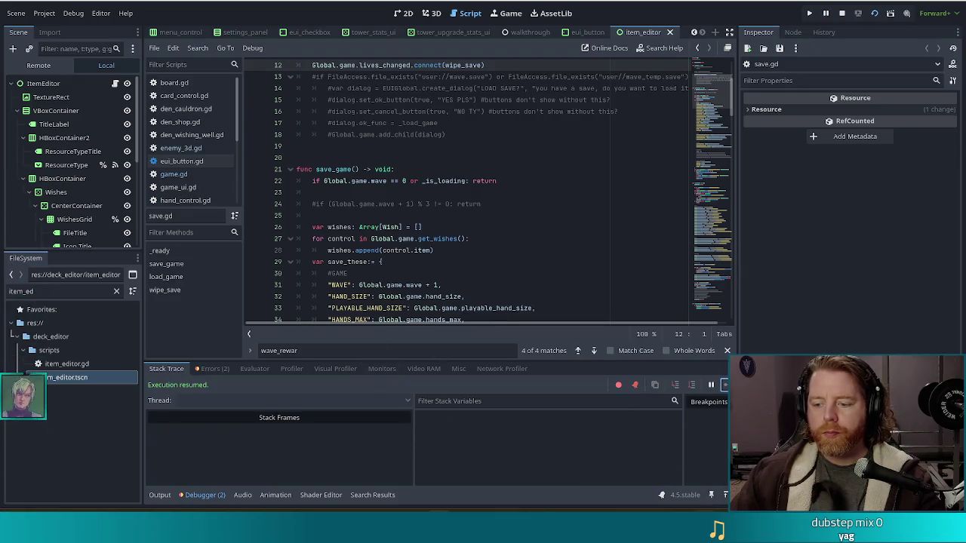
pyautogui.click(520, 143)
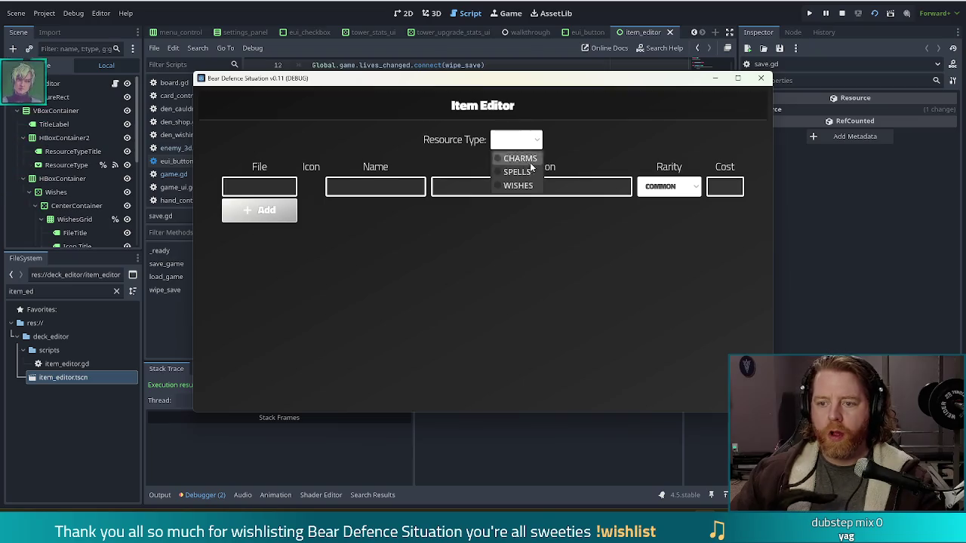
# Step: Switch the Item Editor's resource type to WISHES and scroll through the wish list
pyautogui.click(521, 186)
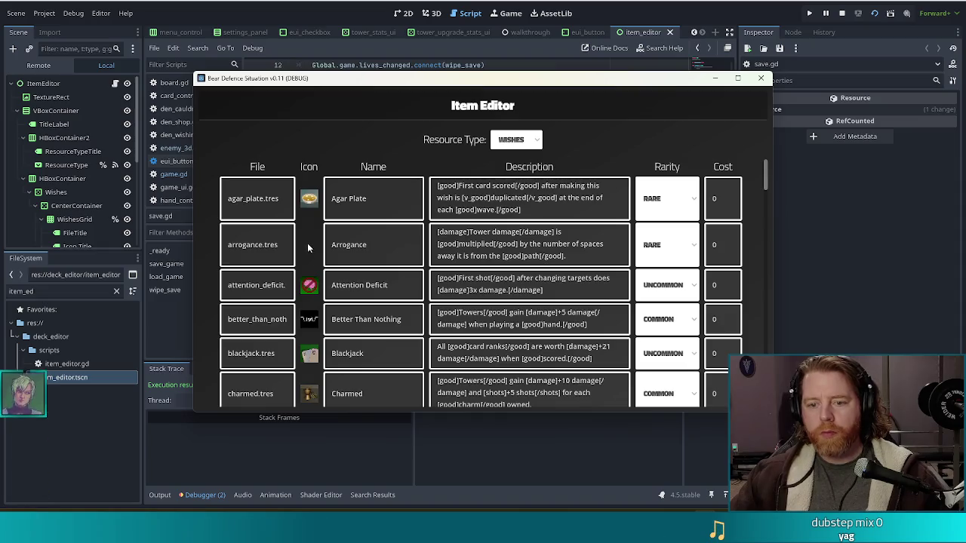
pyautogui.scroll(-2, 309, 243)
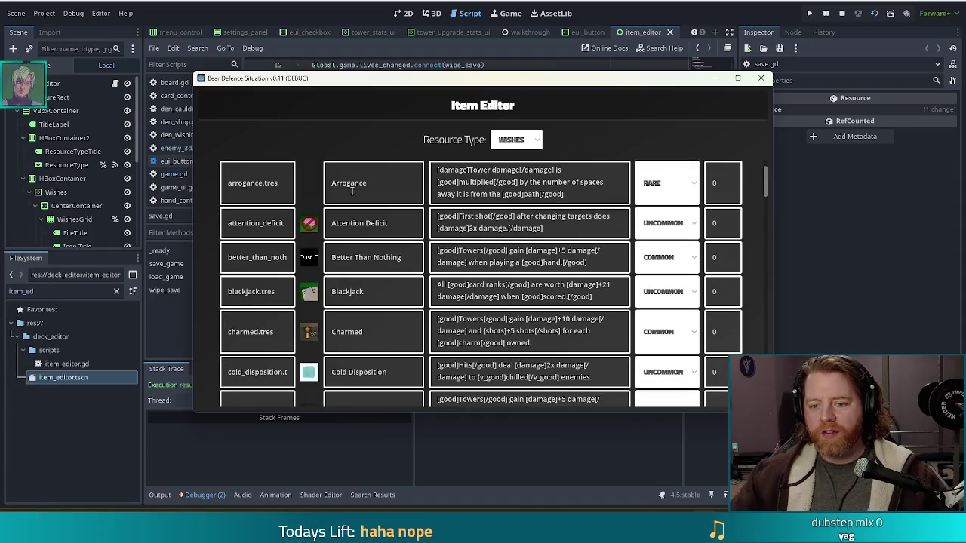
pyautogui.scroll(-5, 362, 204)
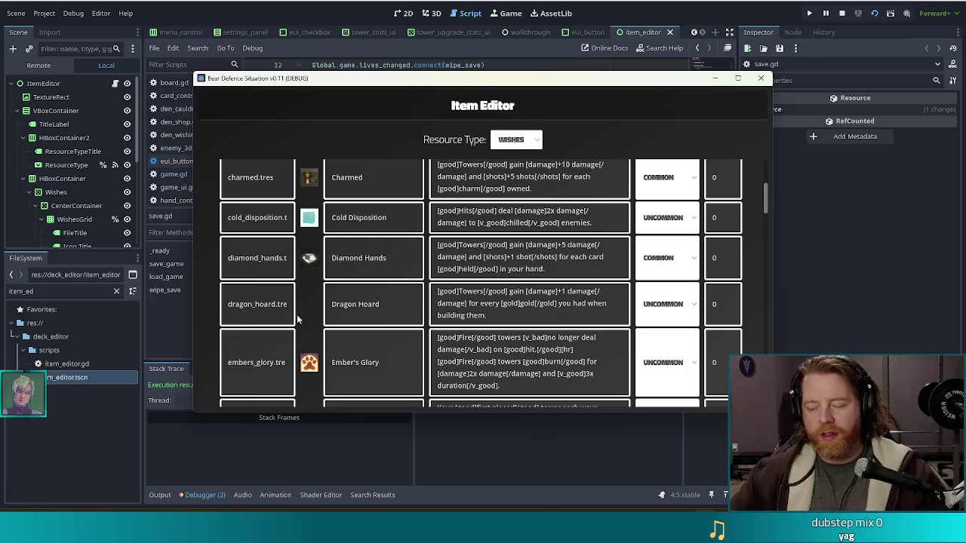
pyautogui.scroll(-3, 314, 306)
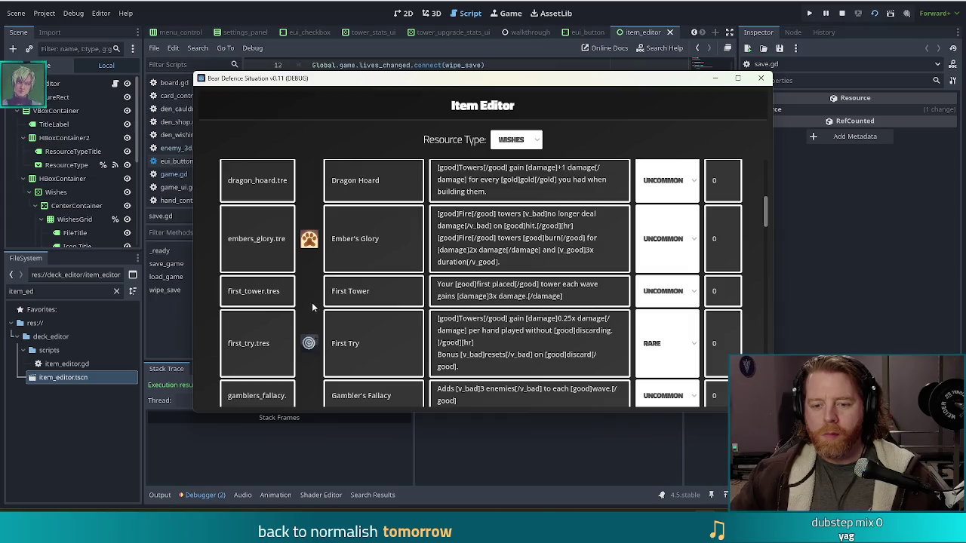
# Step: Select the First Tower and Gambler's Fallacy item names in the table
pyautogui.click(348, 281)
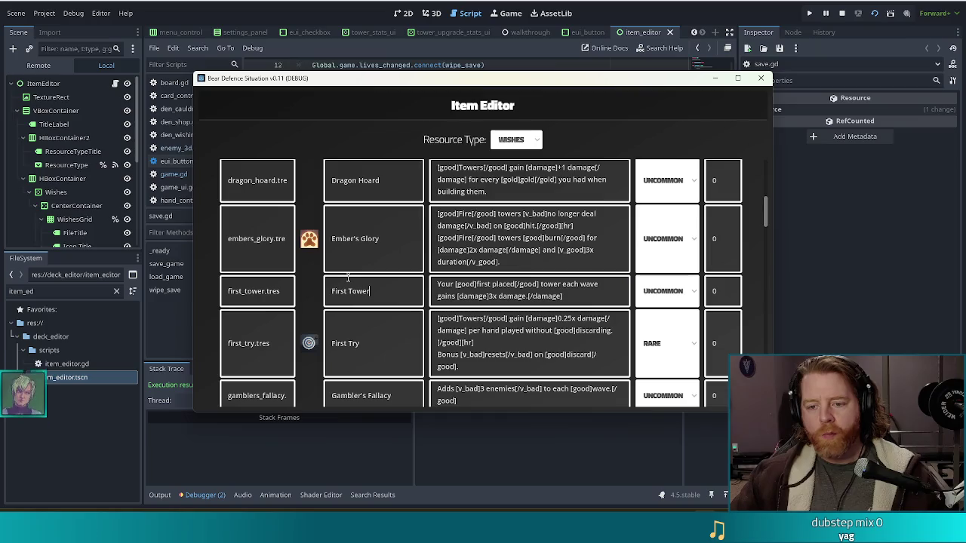
pyautogui.tripleClick(350, 291)
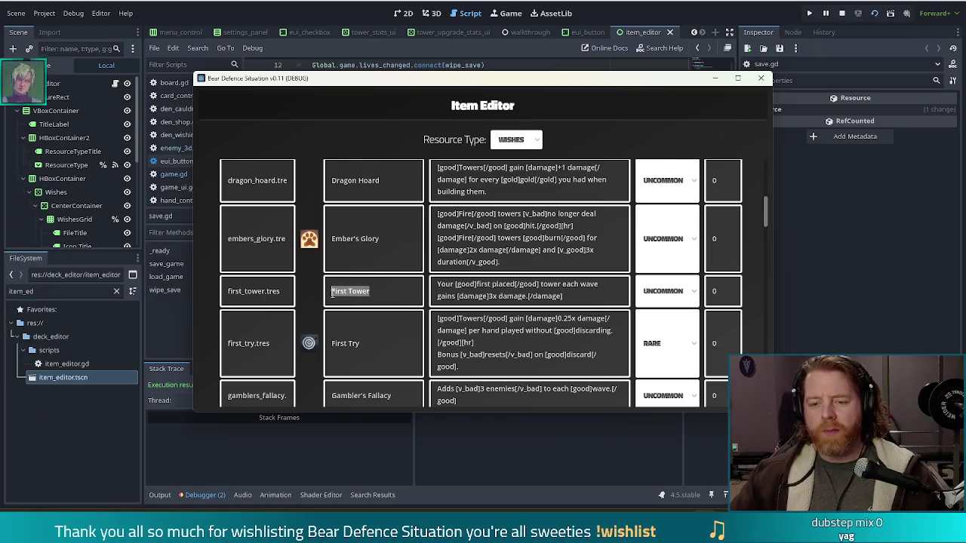
pyautogui.scroll(-3, 314, 279)
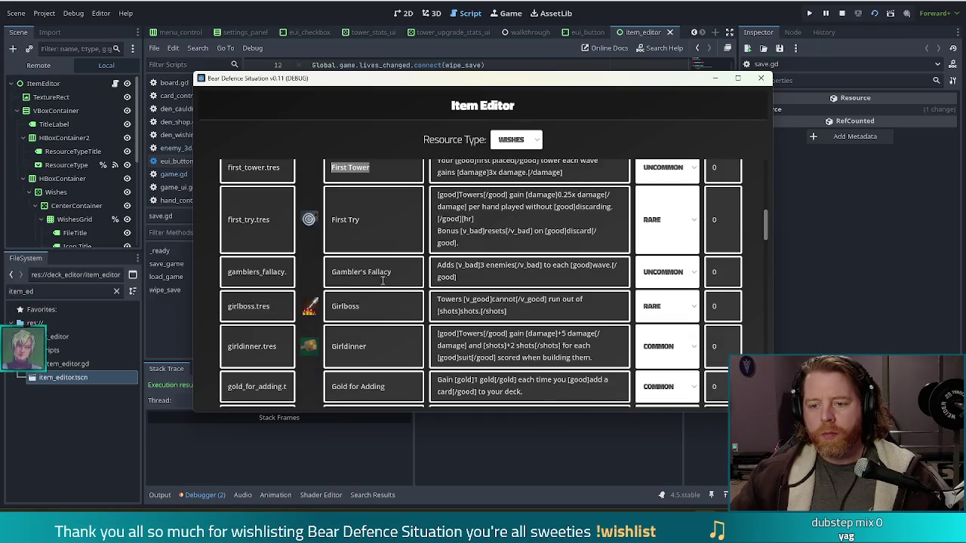
pyautogui.moveTo(393, 272); pyautogui.dragTo(326, 272)
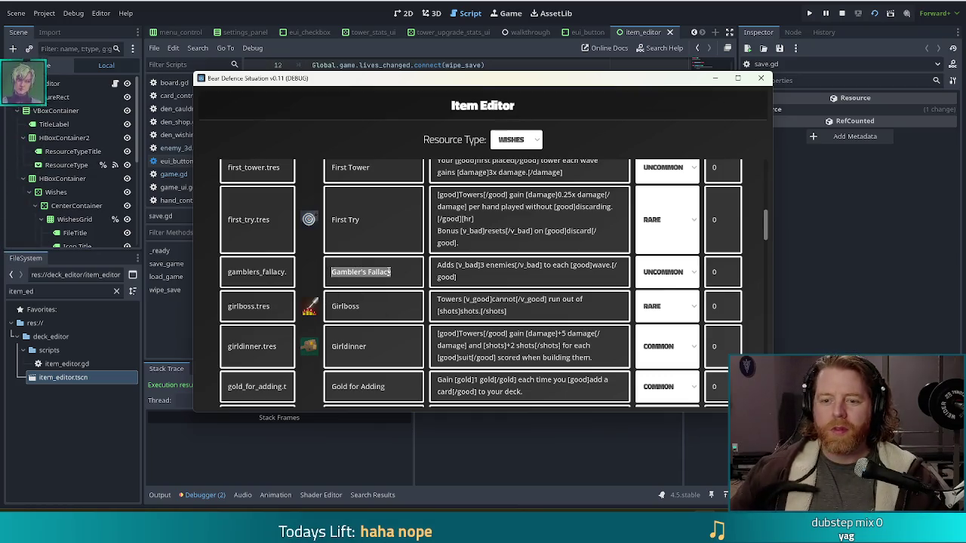
pyautogui.scroll(-2, 387, 267)
pyautogui.moveTo(392, 324); pyautogui.dragTo(332, 319)
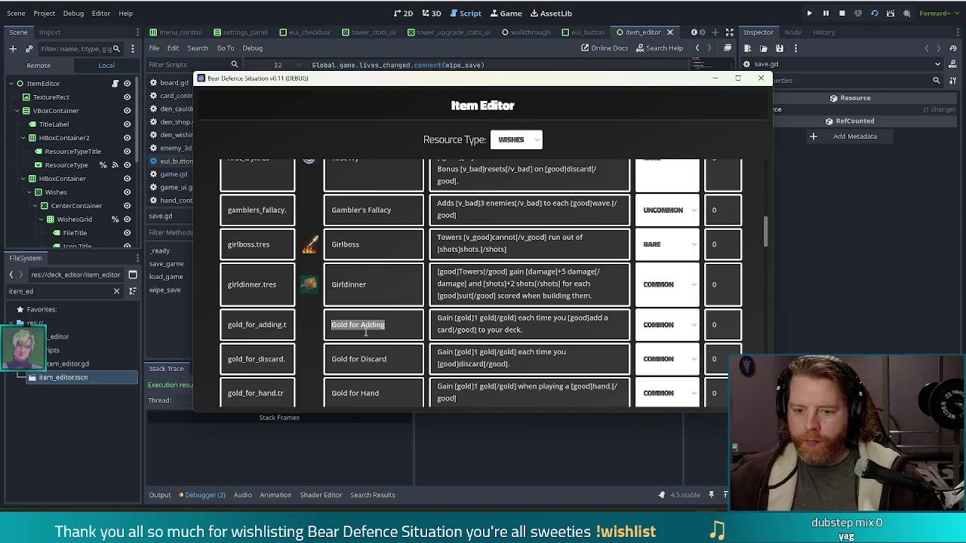
pyautogui.scroll(-3, 390, 289)
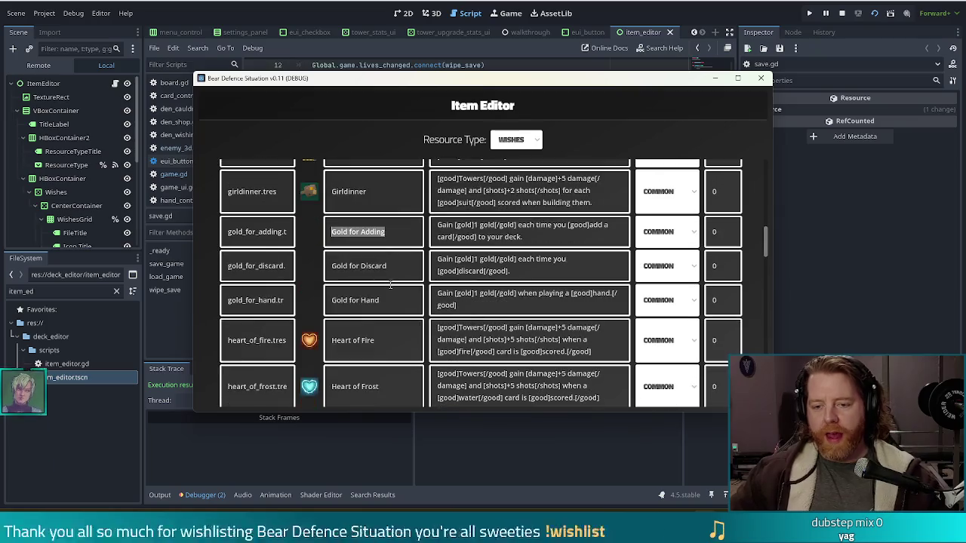
pyautogui.scroll(-9, 390, 287)
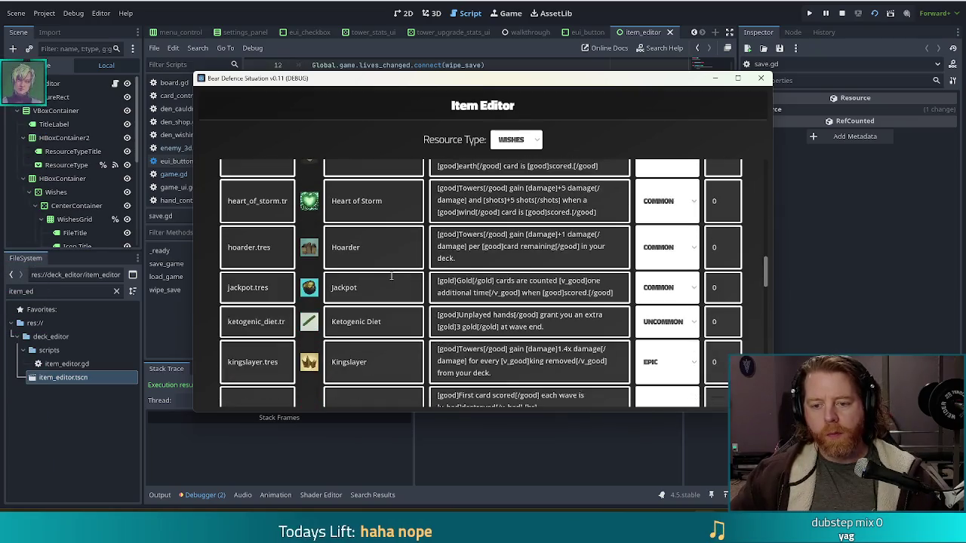
pyautogui.scroll(-4, 393, 273)
pyautogui.scroll(-5, 394, 269)
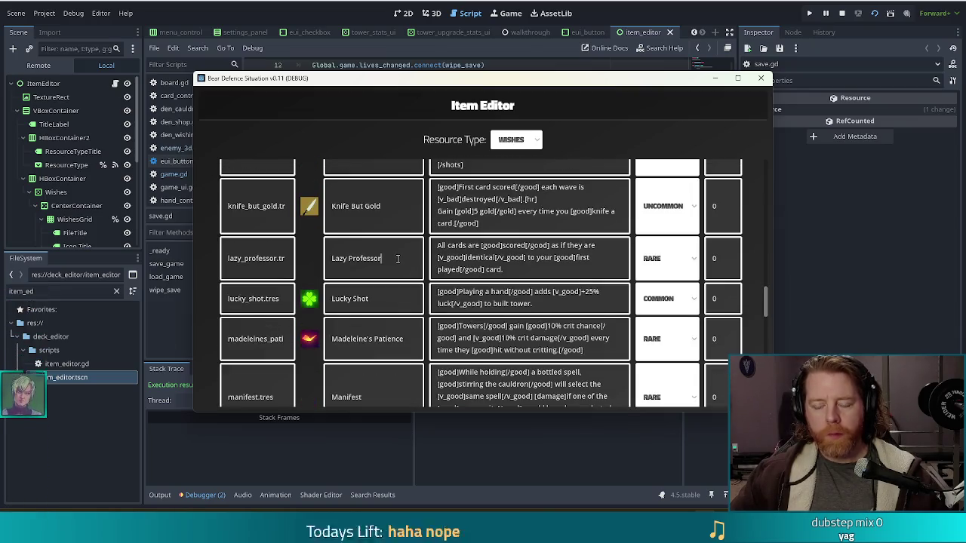
pyautogui.moveTo(387, 269); pyautogui.dragTo(329, 257)
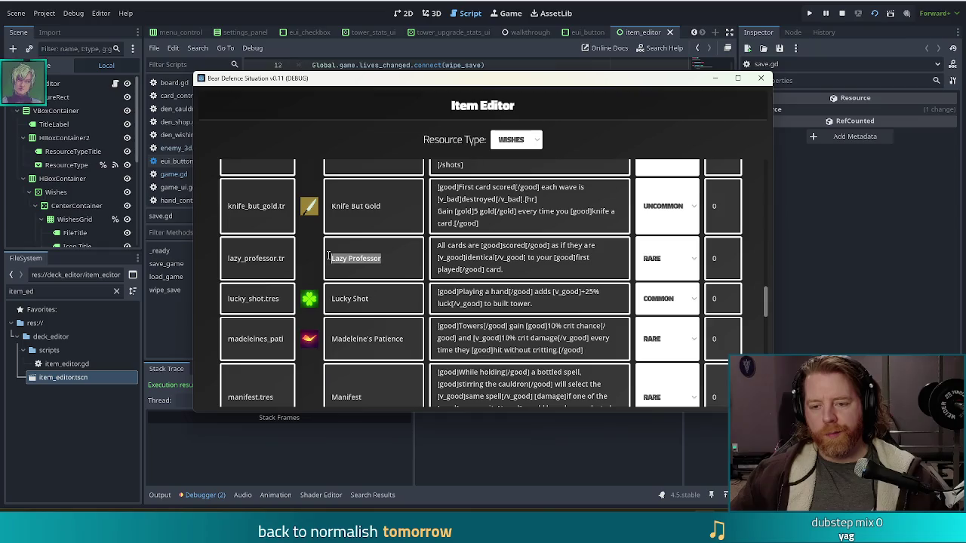
pyautogui.click(391, 263)
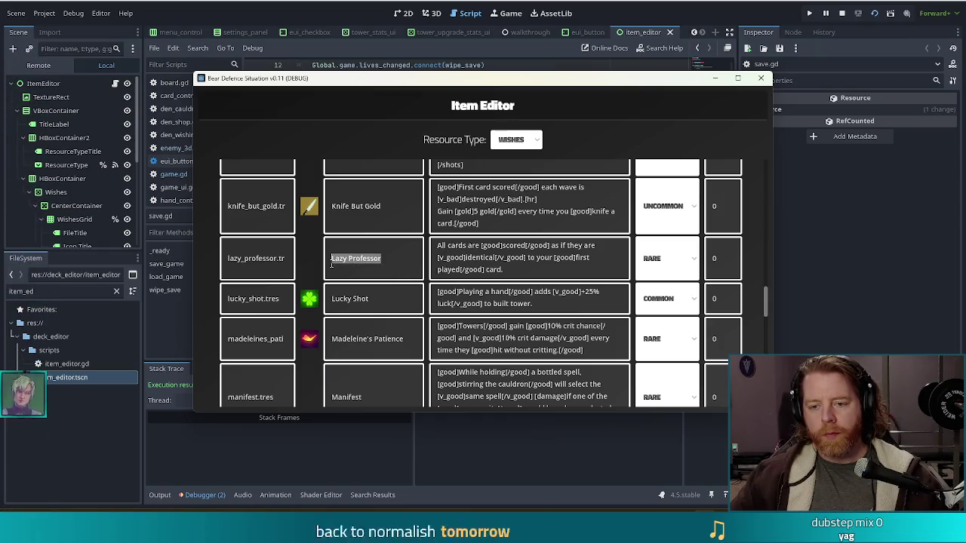
pyautogui.doubleClick(401, 255)
pyautogui.click(406, 254)
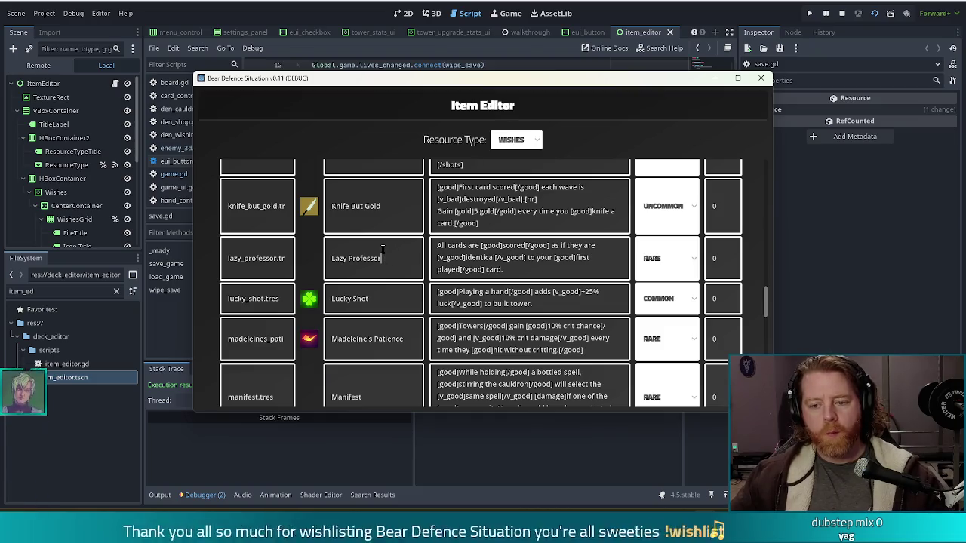
pyautogui.scroll(-1, 381, 246)
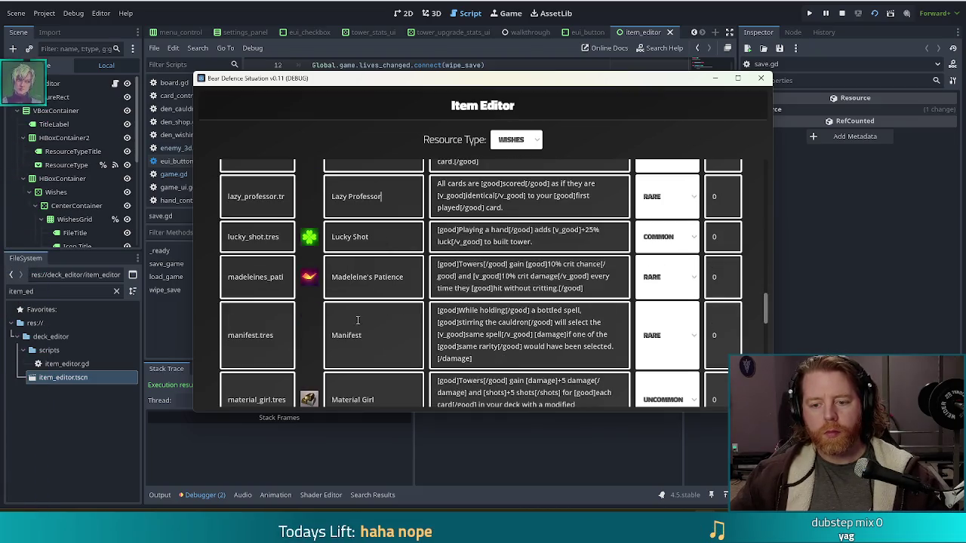
pyautogui.scroll(-1, 382, 246)
pyautogui.moveTo(378, 273)
pyautogui.mouseDown()
pyautogui.moveTo(303, 267)
pyautogui.moveTo(361, 273)
pyautogui.moveTo(331, 274)
pyautogui.moveTo(351, 276)
pyautogui.mouseUp()
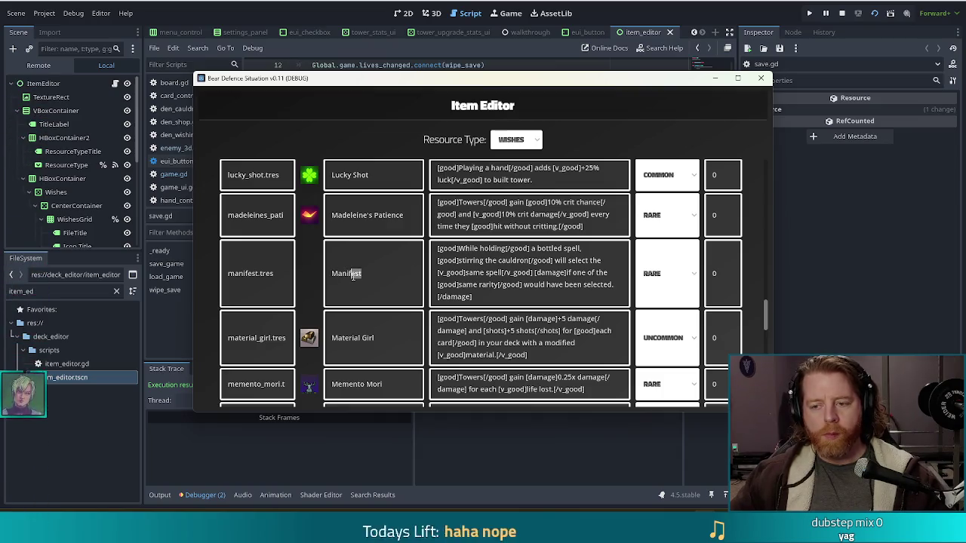
pyautogui.click(390, 267)
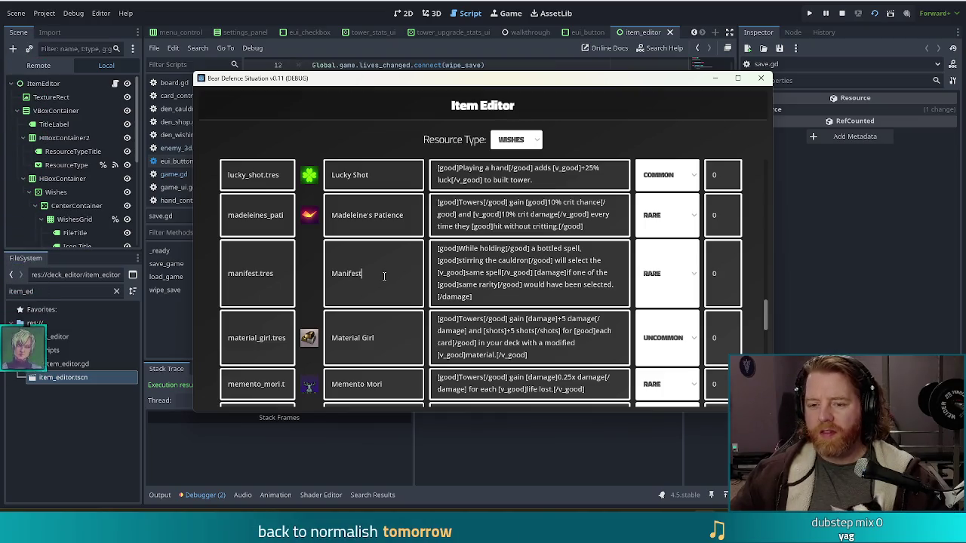
pyautogui.scroll(-3, 384, 274)
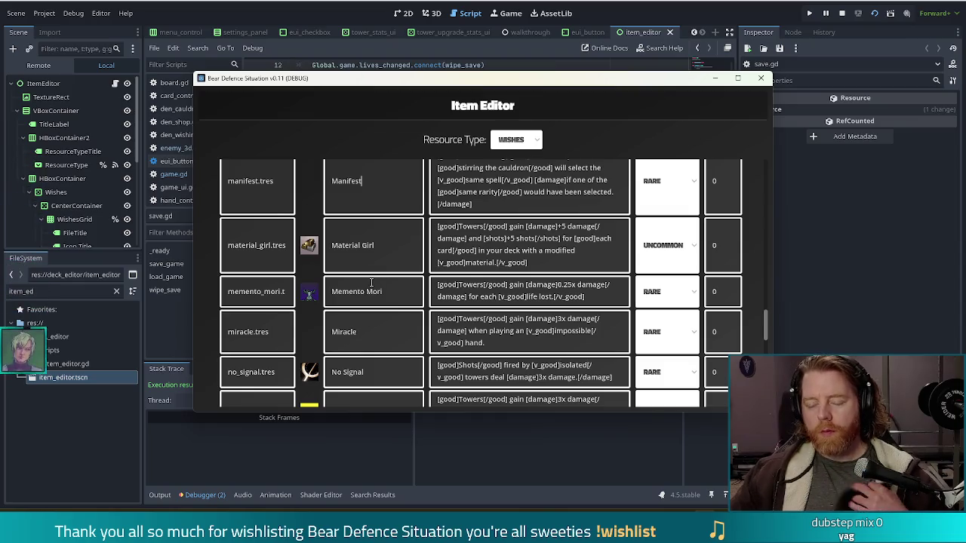
pyautogui.click(360, 329)
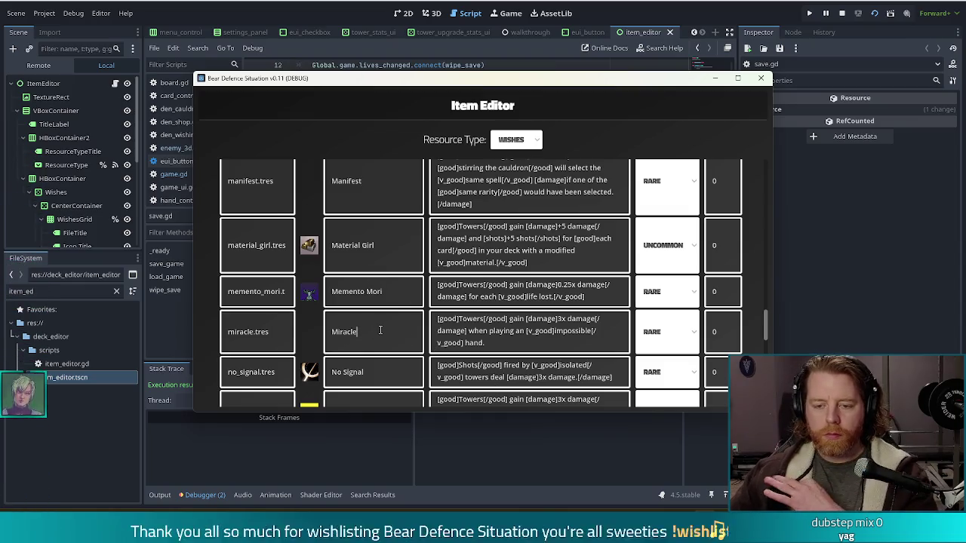
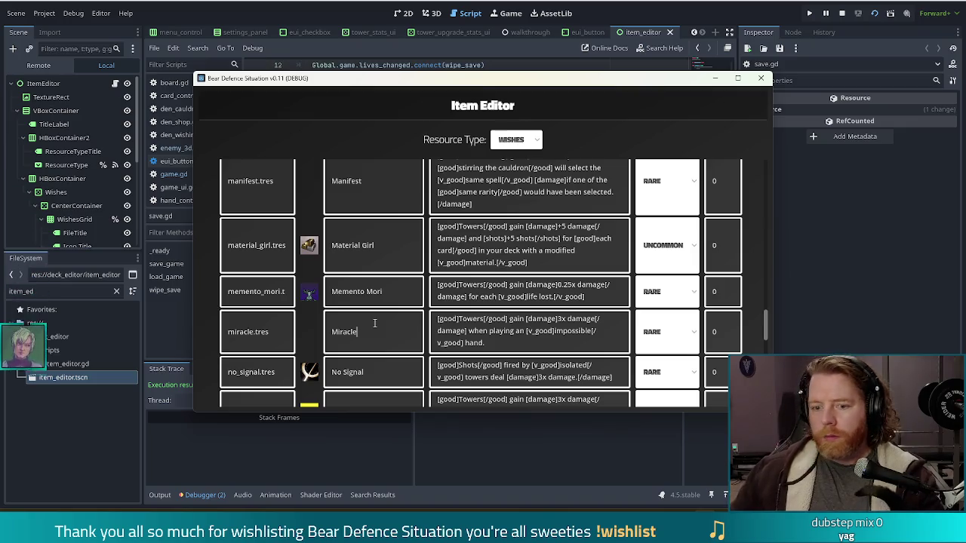
# Step: Select and place the caret in the Miracle, Replenishment and Rune Master item names
pyautogui.scroll(-3, 376, 325)
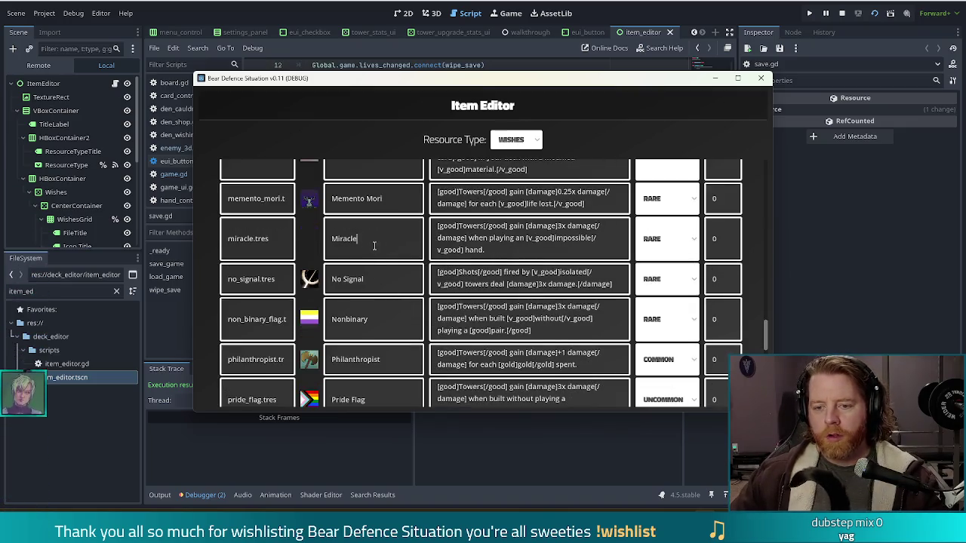
pyautogui.moveTo(375, 246); pyautogui.dragTo(326, 243)
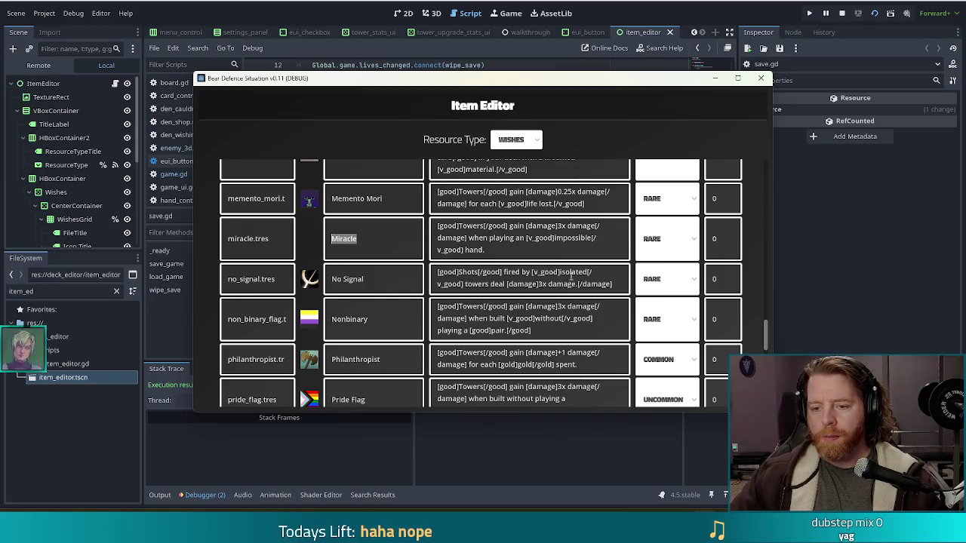
pyautogui.scroll(-5, 383, 282)
pyautogui.click(410, 270)
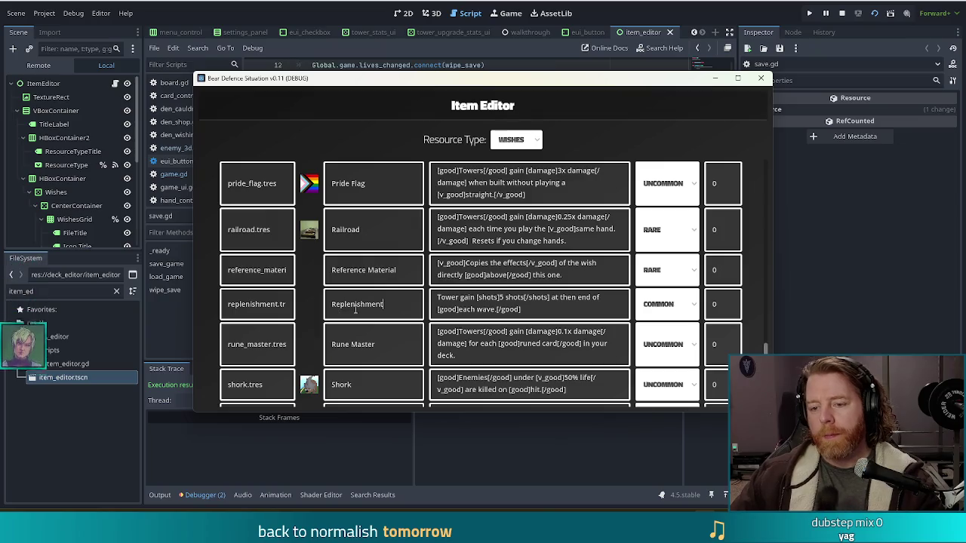
pyautogui.doubleClick(377, 303)
pyautogui.click(381, 303)
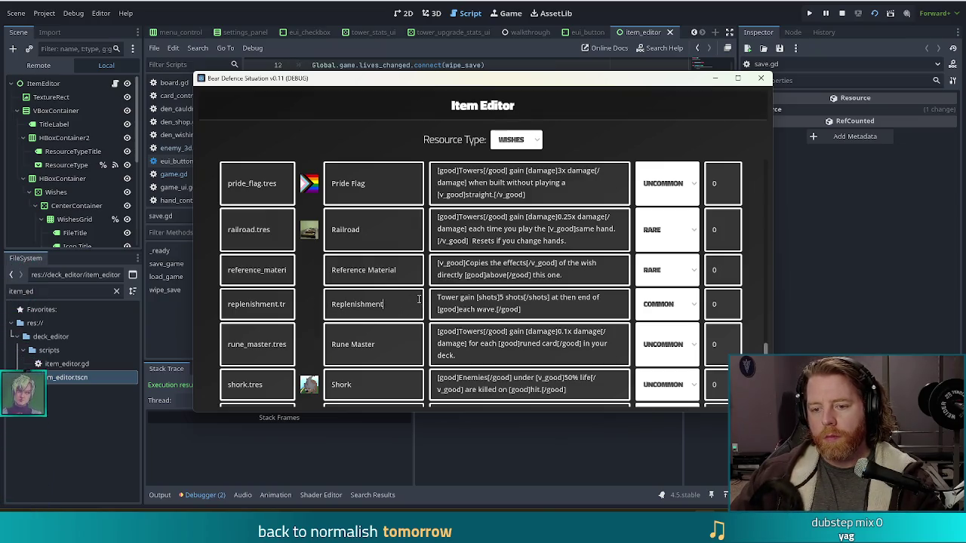
pyautogui.moveTo(386, 304); pyautogui.dragTo(325, 311)
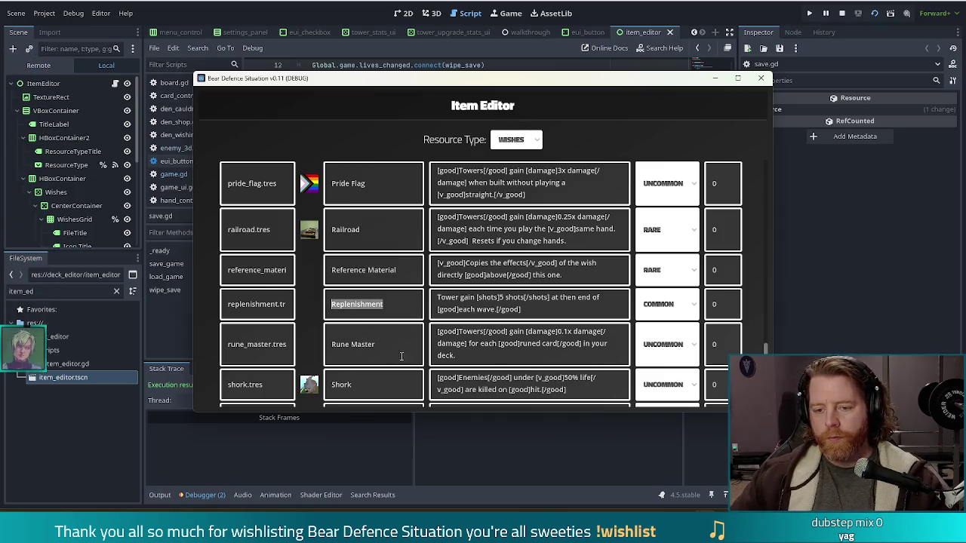
pyautogui.click(399, 340)
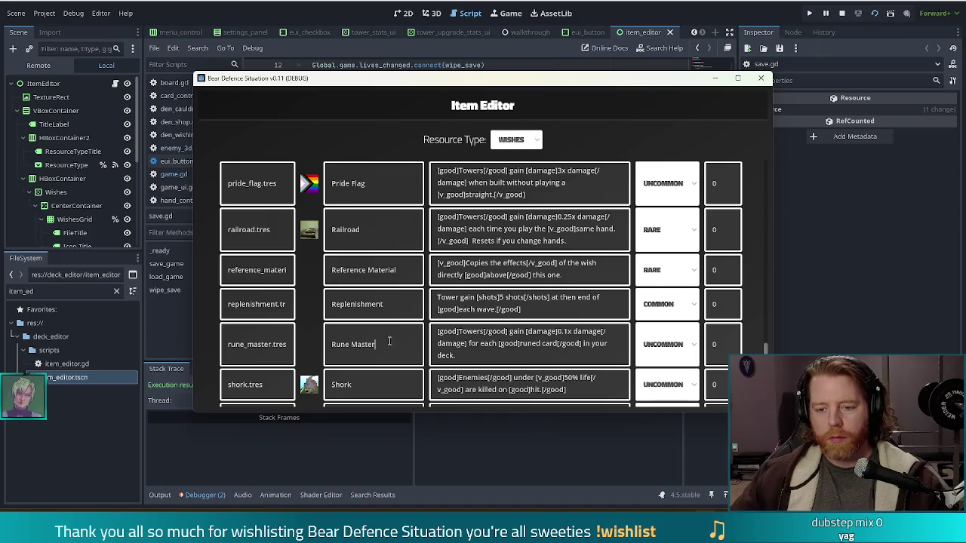
pyautogui.scroll(-3, 375, 224)
pyautogui.scroll(-4, 375, 224)
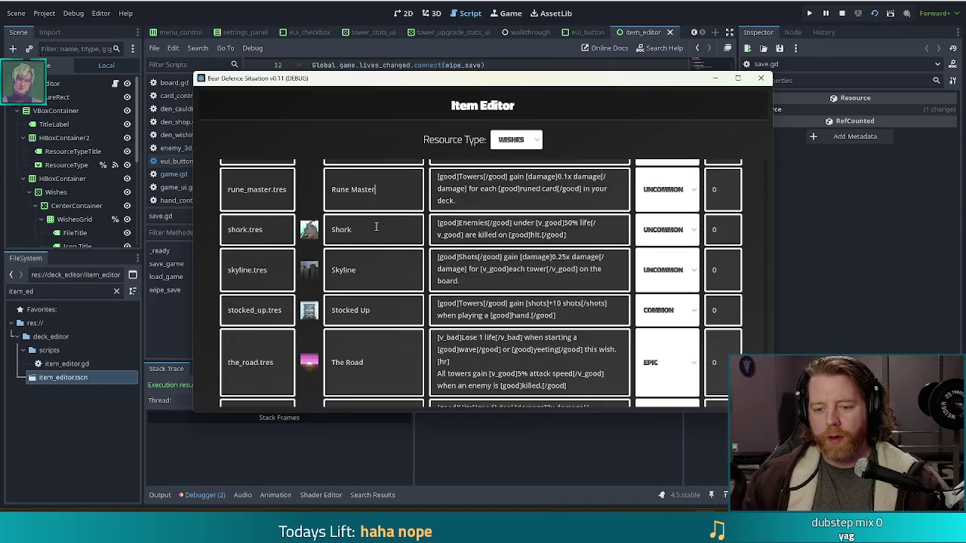
pyautogui.scroll(-1, 380, 224)
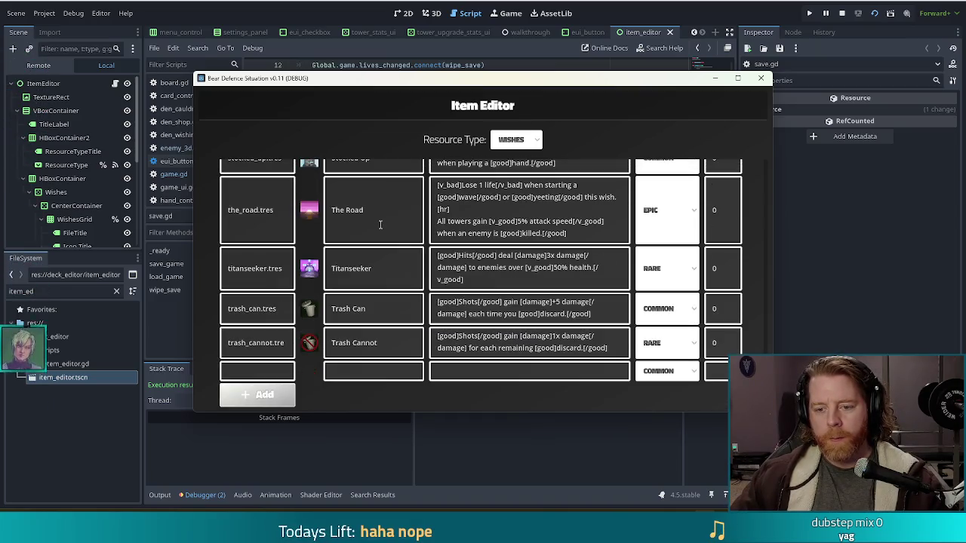
pyautogui.scroll(10, 387, 242)
pyautogui.scroll(5, 390, 260)
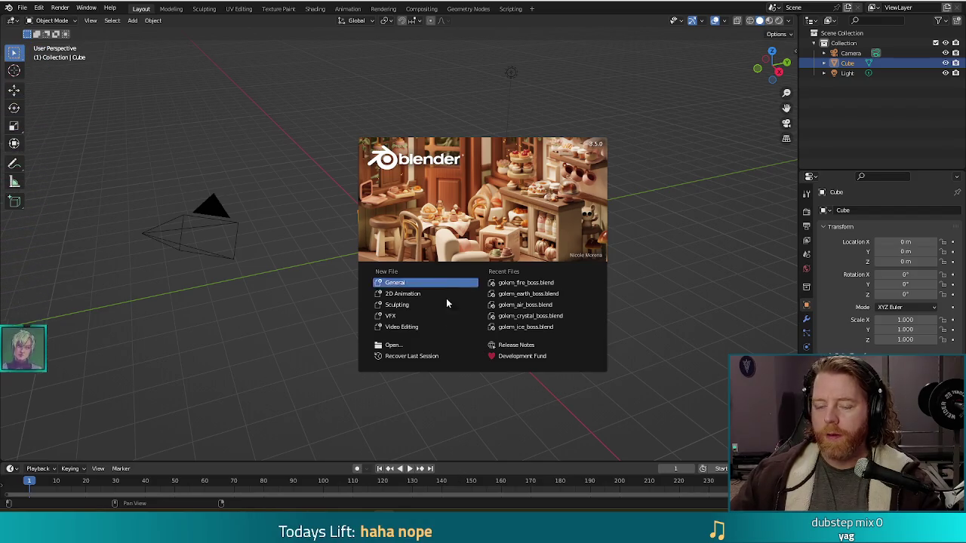
# Step: Dismiss the splash screen and open the_road.blend from the blender folder
pyautogui.click(22, 9)
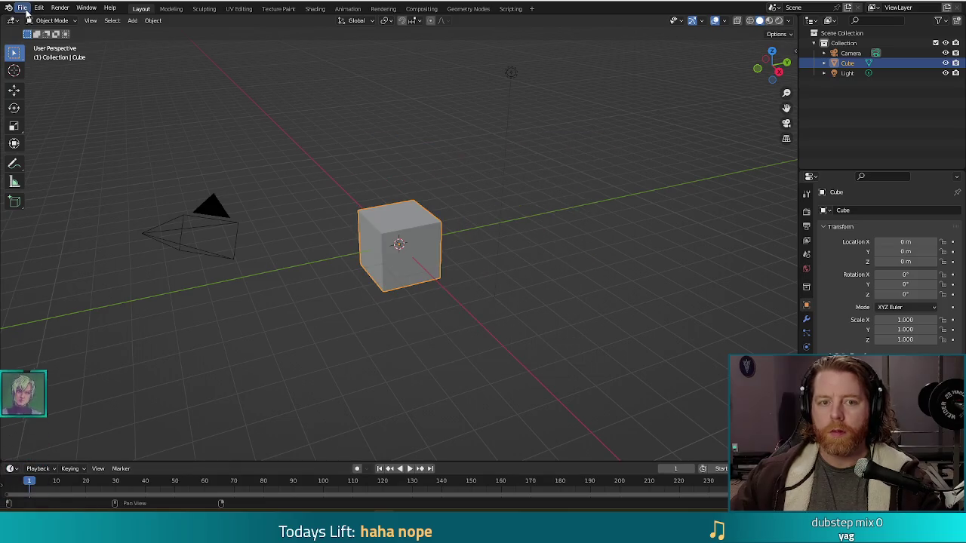
pyautogui.click(23, 9)
pyautogui.click(55, 32)
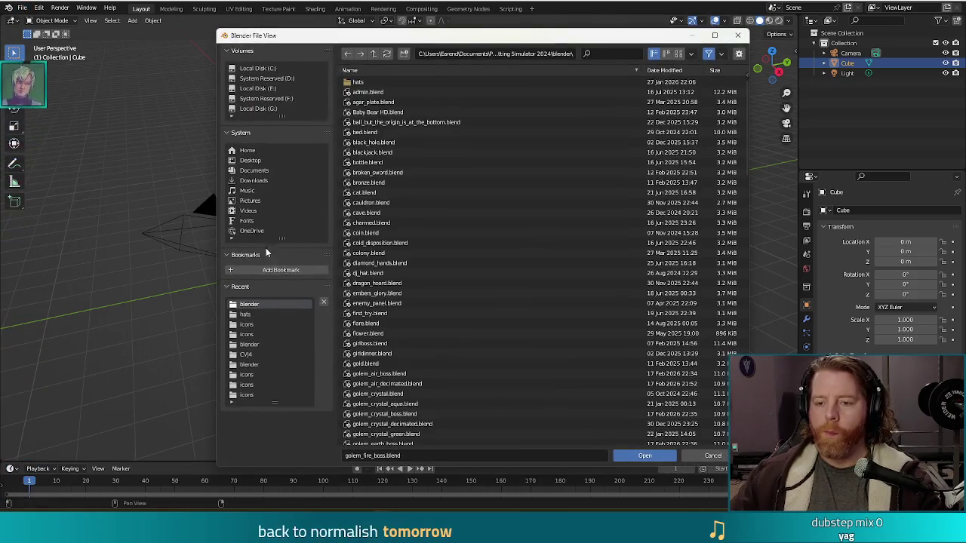
pyautogui.scroll(-10, 518, 317)
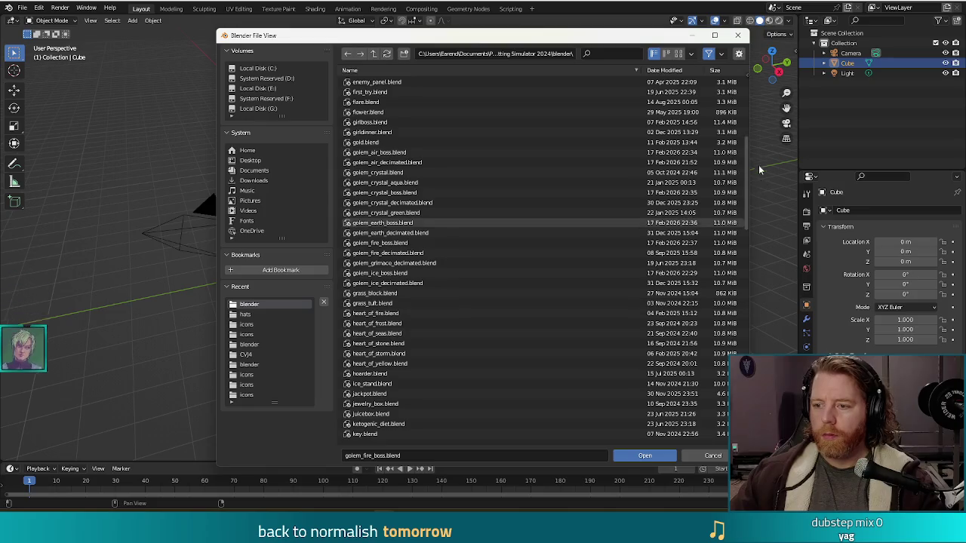
pyautogui.scroll(-10, 734, 297)
pyautogui.scroll(-10, 735, 297)
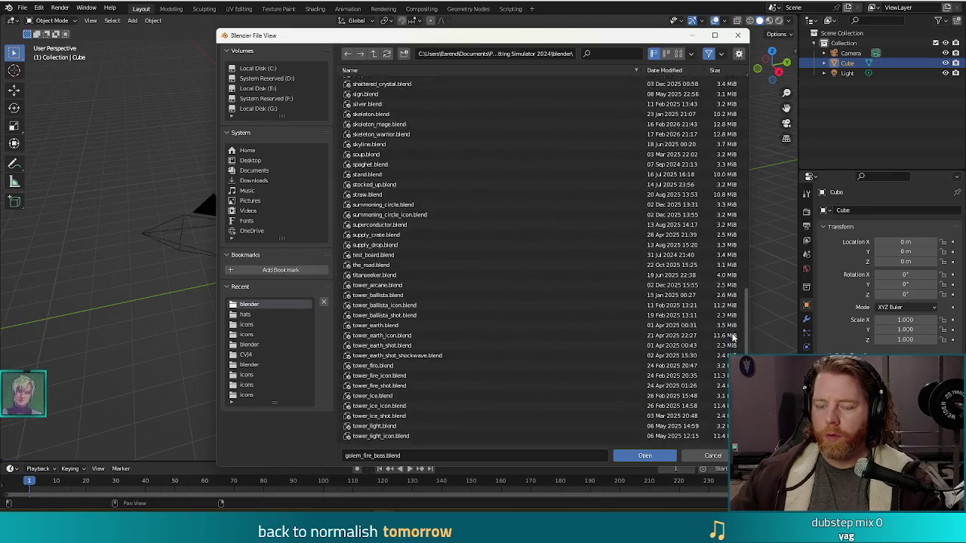
pyautogui.doubleClick(379, 189)
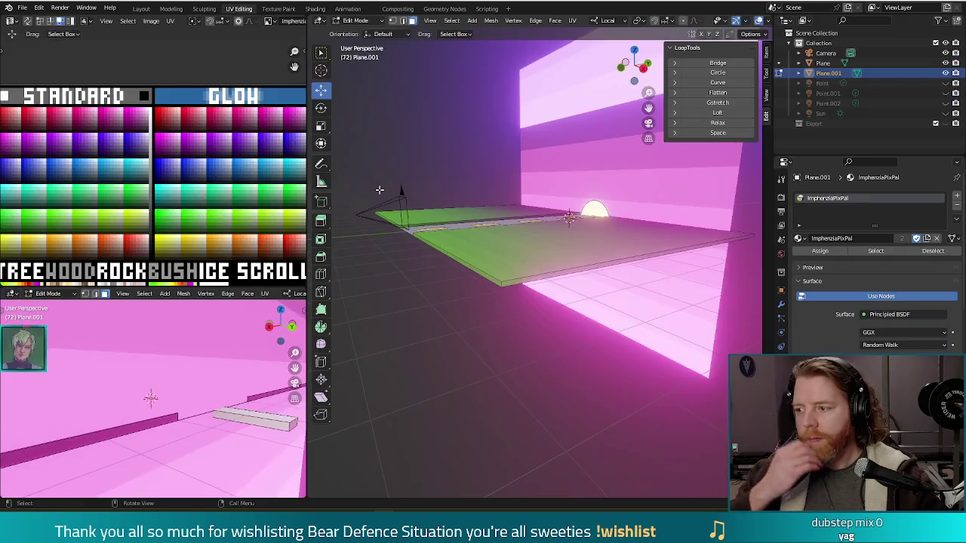
# Step: Orbit to the glowing wall, test-render a frame with F12, then start Save As
pyautogui.moveTo(305, 253)
pyautogui.mouseDown()
pyautogui.moveTo(424, 274)
pyautogui.moveTo(425, 304)
pyautogui.moveTo(473, 335)
pyautogui.moveTo(553, 334)
pyautogui.moveTo(532, 334)
pyautogui.mouseUp()
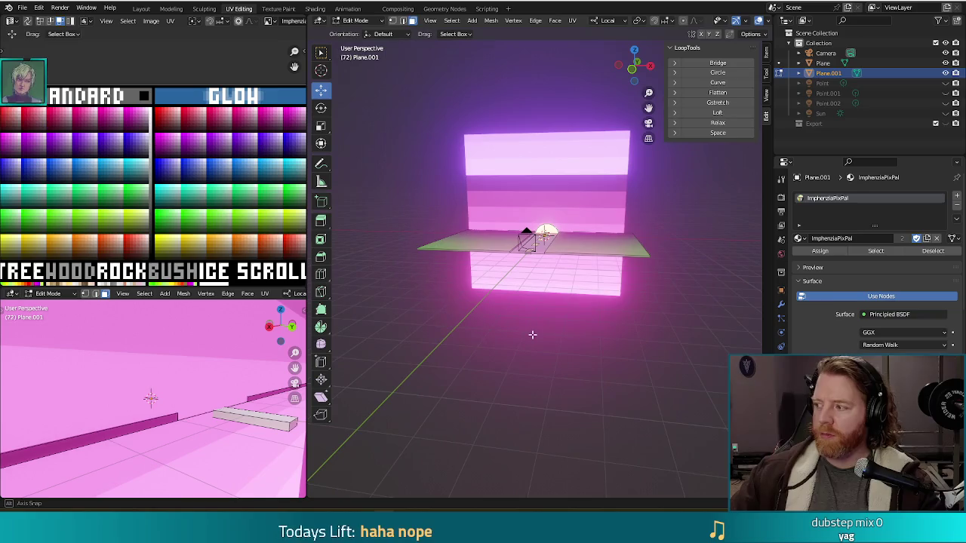
pyautogui.press('F12')
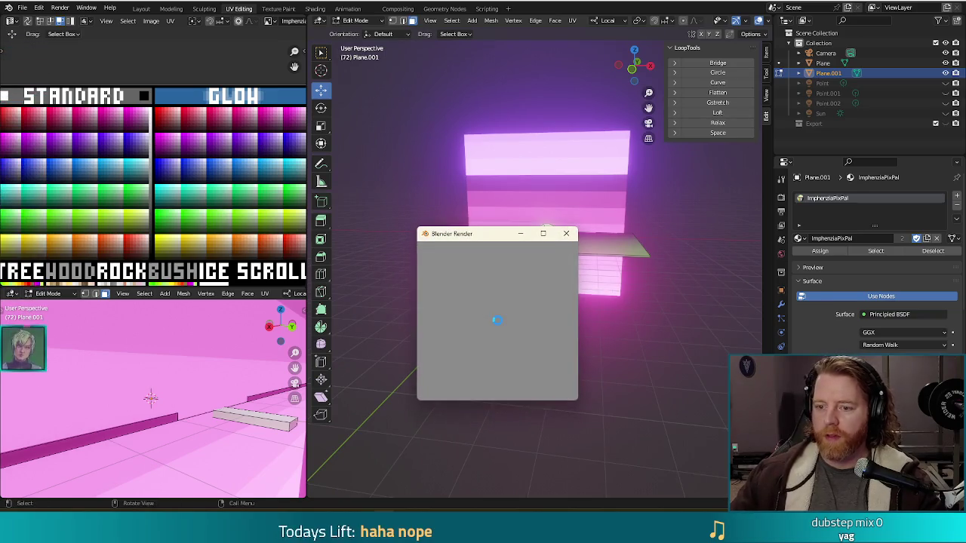
pyautogui.moveTo(479, 236); pyautogui.dragTo(471, 145)
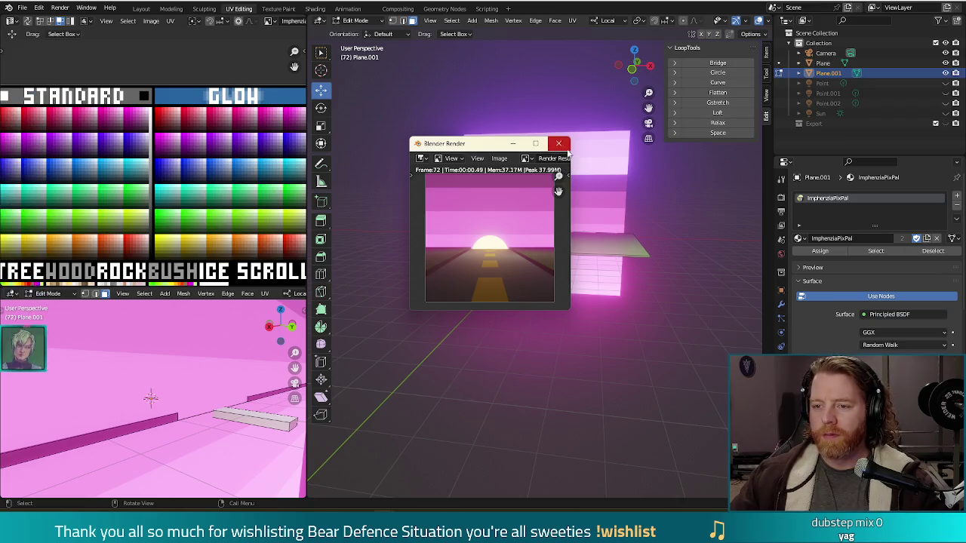
pyautogui.press('Escape')
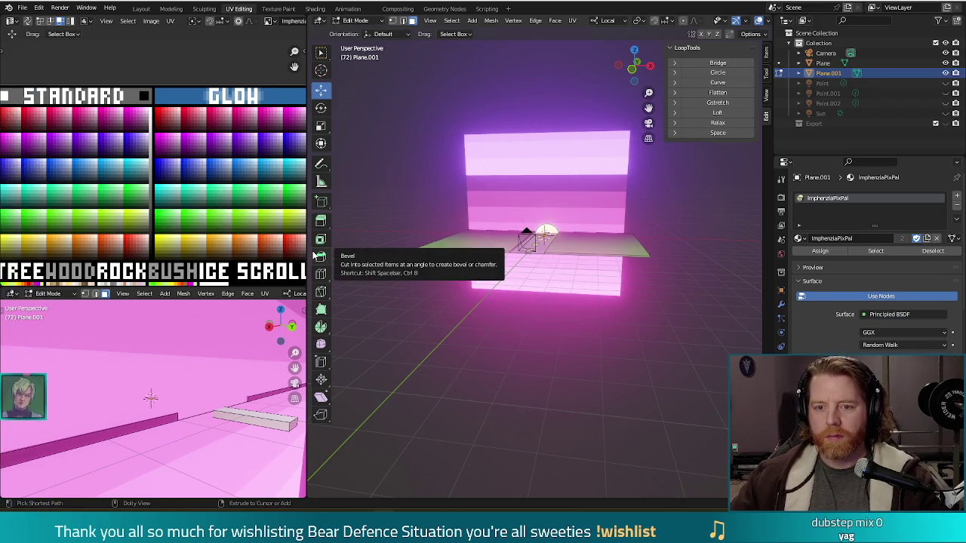
pyautogui.hotkey('ctrl', 'shift', 's')
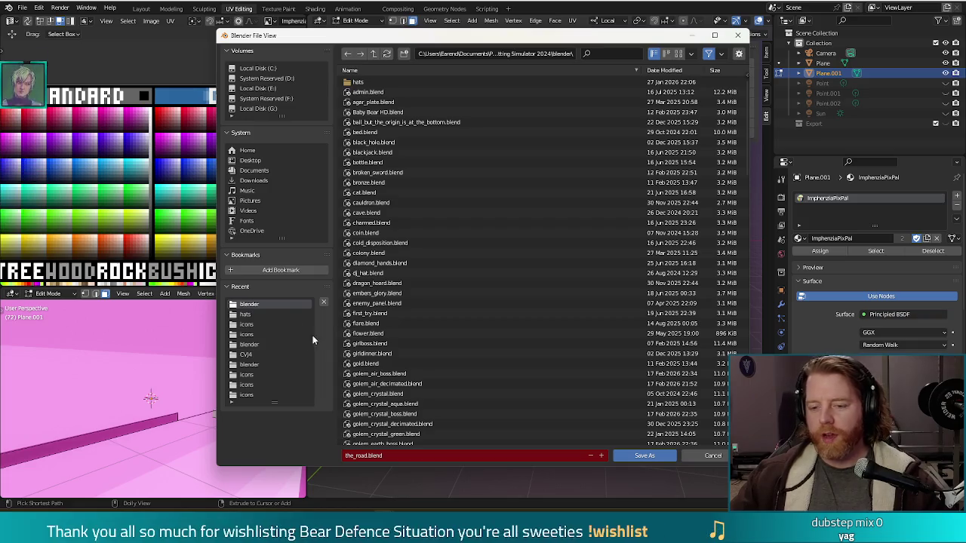
# Step: Change the file name from the_road.blend to miracle.blend and save
pyautogui.click(366, 456)
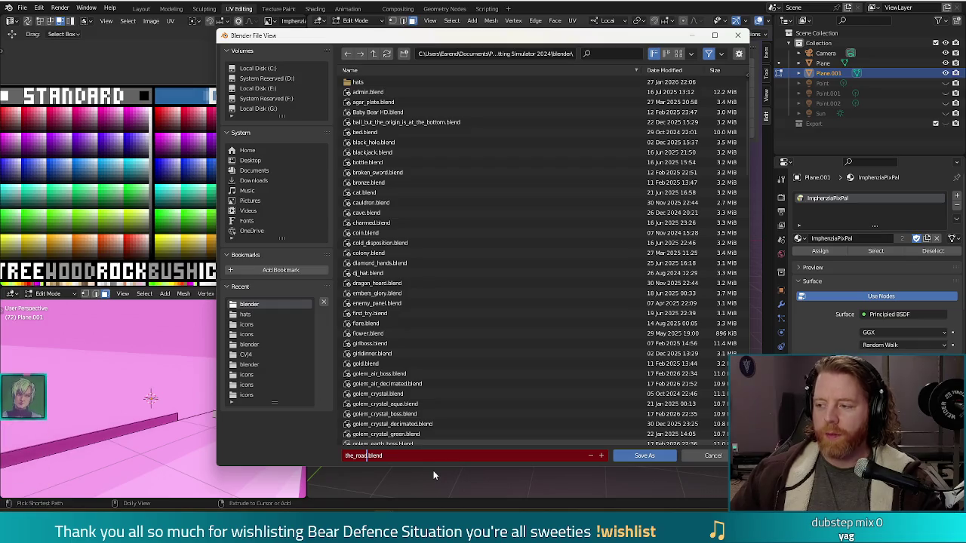
pyautogui.press('BackSpace')
pyautogui.press('BackSpace')
pyautogui.press('BackSpace')
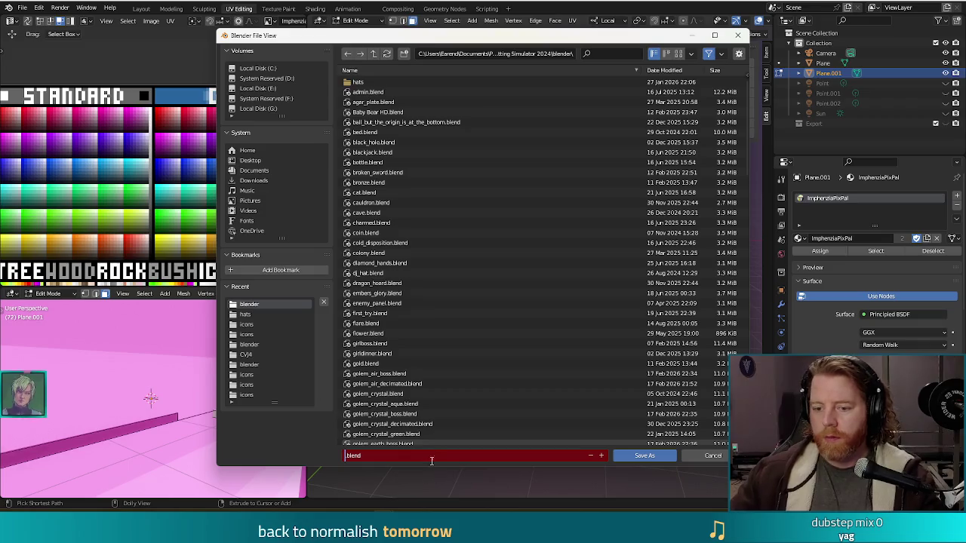
pyautogui.write('the')
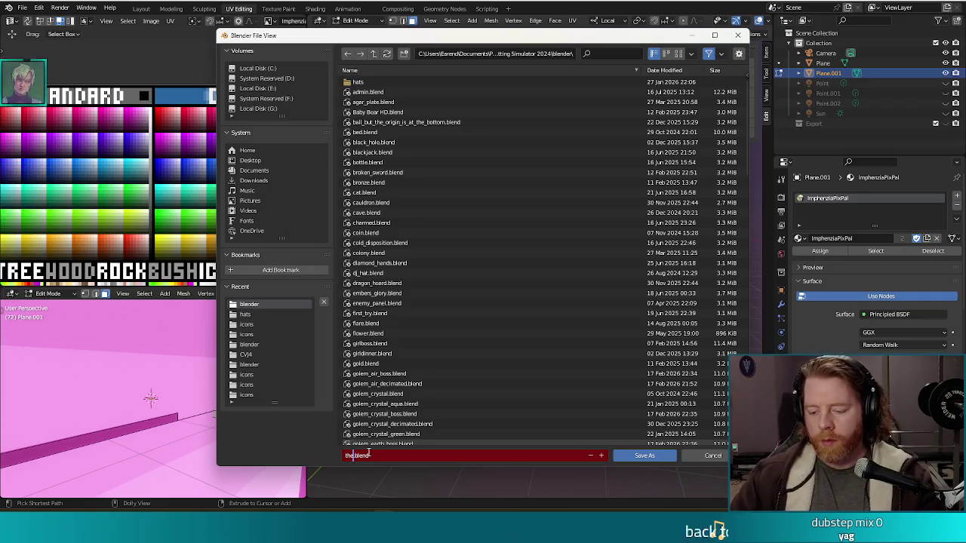
pyautogui.write('racle')
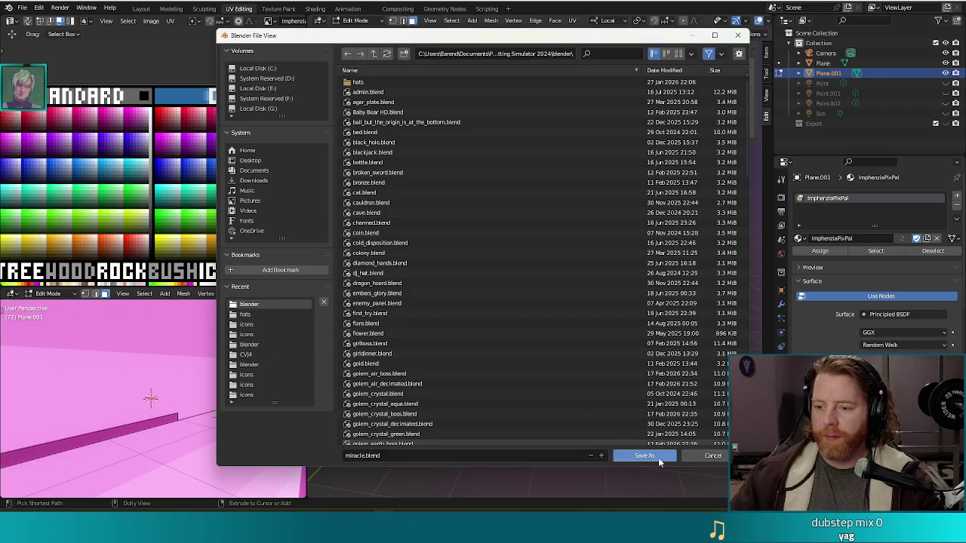
pyautogui.click(644, 456)
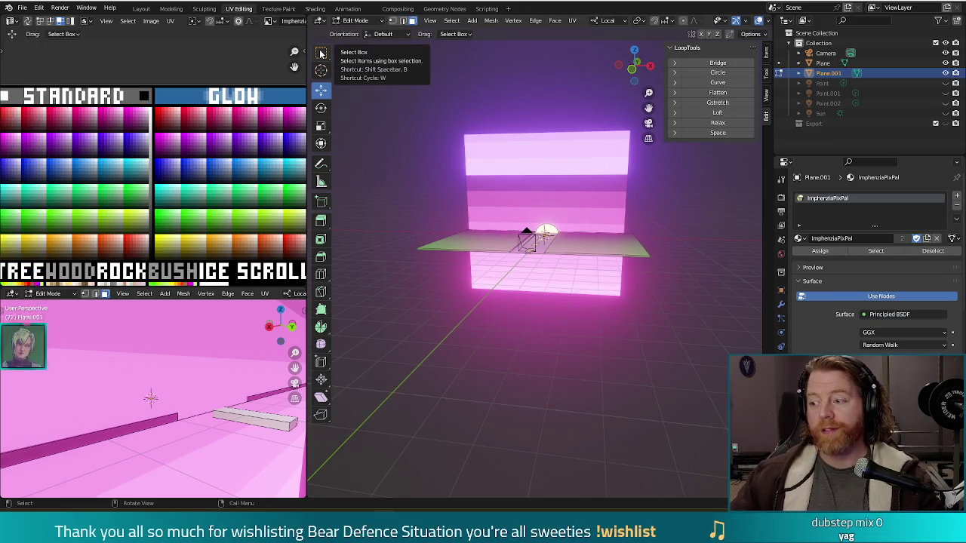
pyautogui.moveTo(492, 320); pyautogui.dragTo(581, 217)
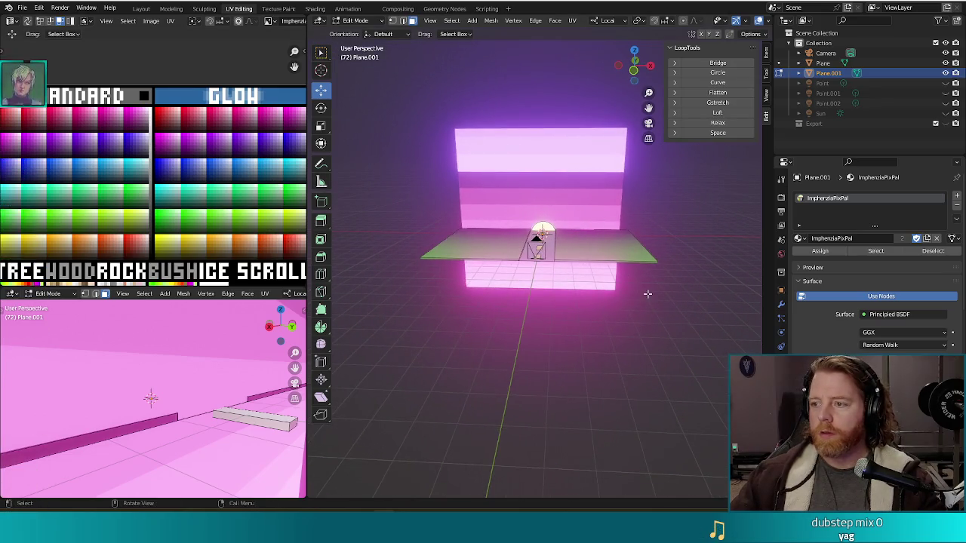
# Step: Orbit down the road and try deleting the whole ground object, then undo it
pyautogui.scroll(2, 650, 297)
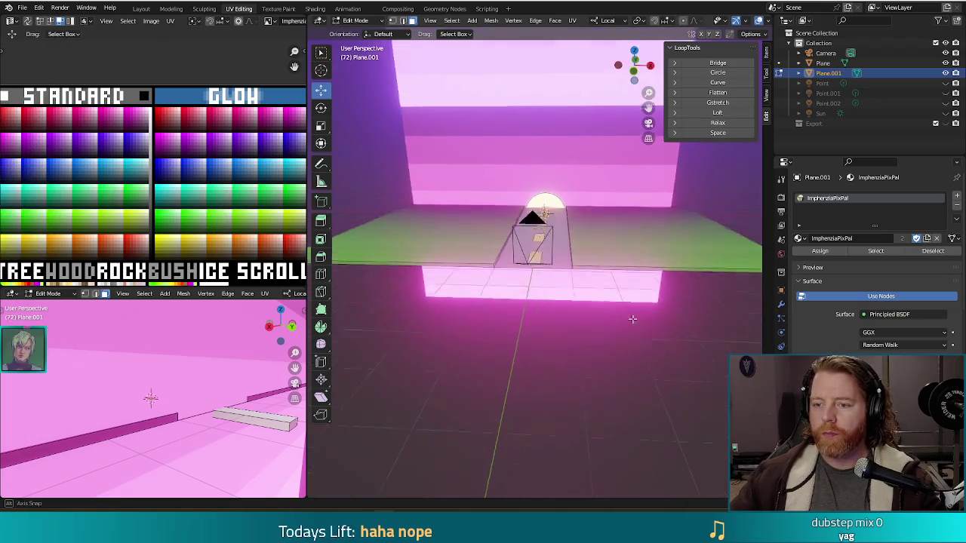
pyautogui.moveTo(634, 317); pyautogui.dragTo(614, 290)
pyautogui.press('Tab')
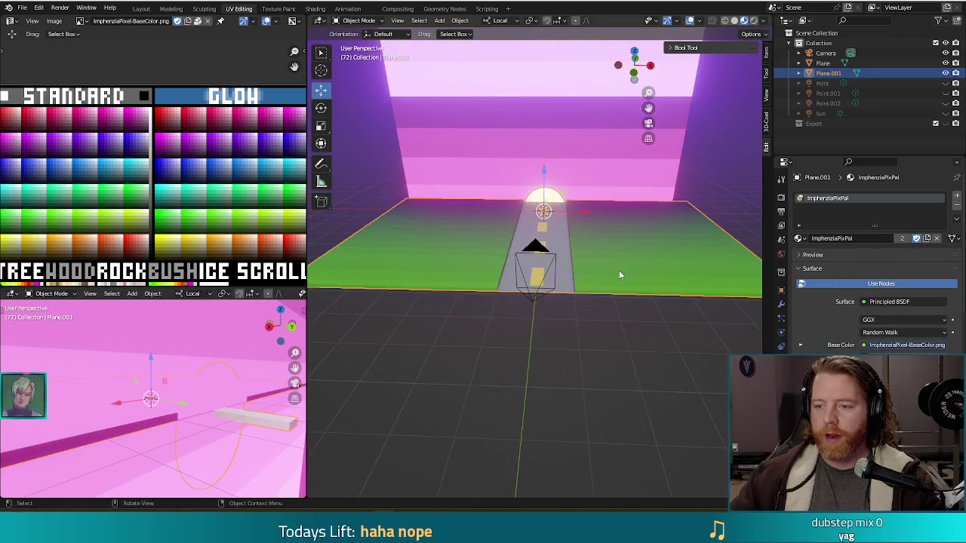
pyautogui.press('Delete')
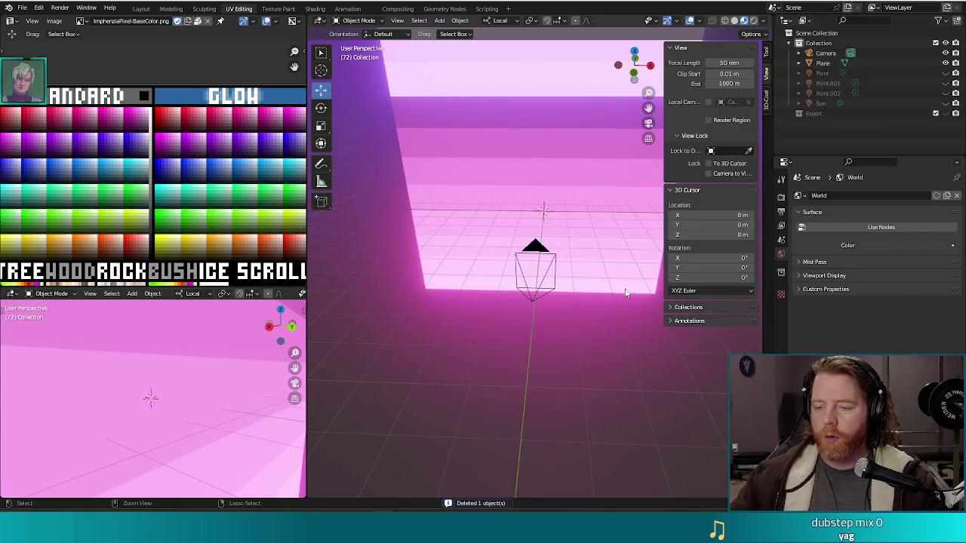
pyautogui.hotkey('ctrl', 'z')
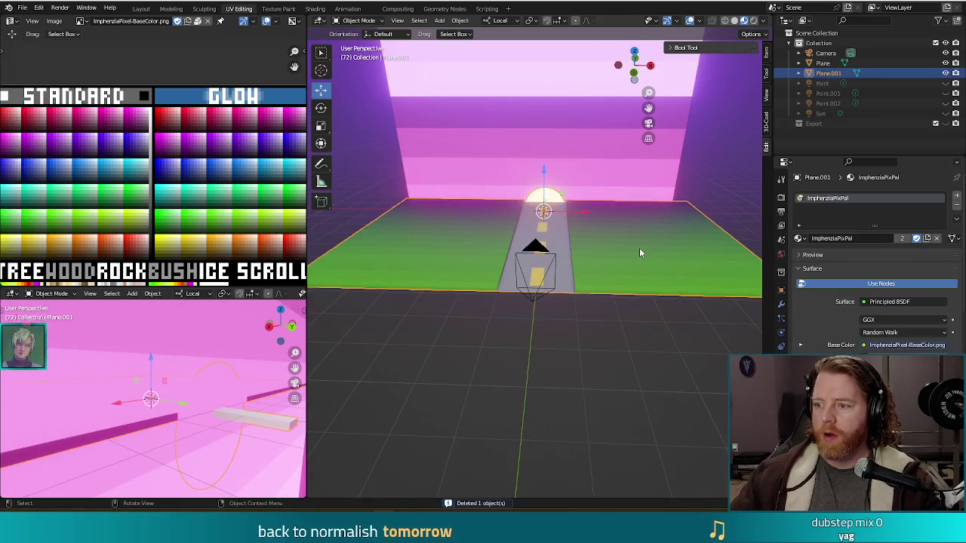
# Step: Delete the linked green ground faces in Edit Mode, then select the backdrop plane for editing
pyautogui.press('Tab')
pyautogui.click(440, 270)
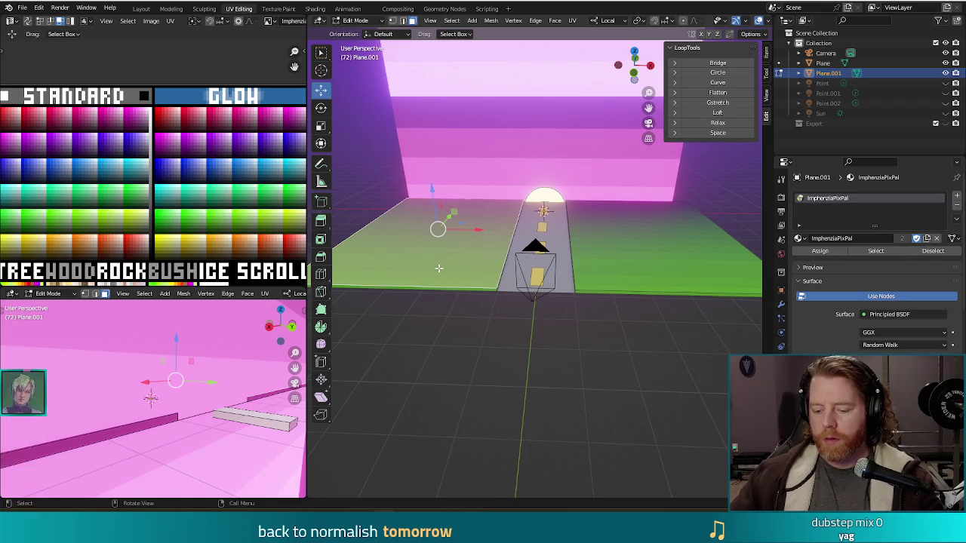
pyautogui.hotkey('ctrl', 'l')
pyautogui.press('x')
pyautogui.click(439, 268)
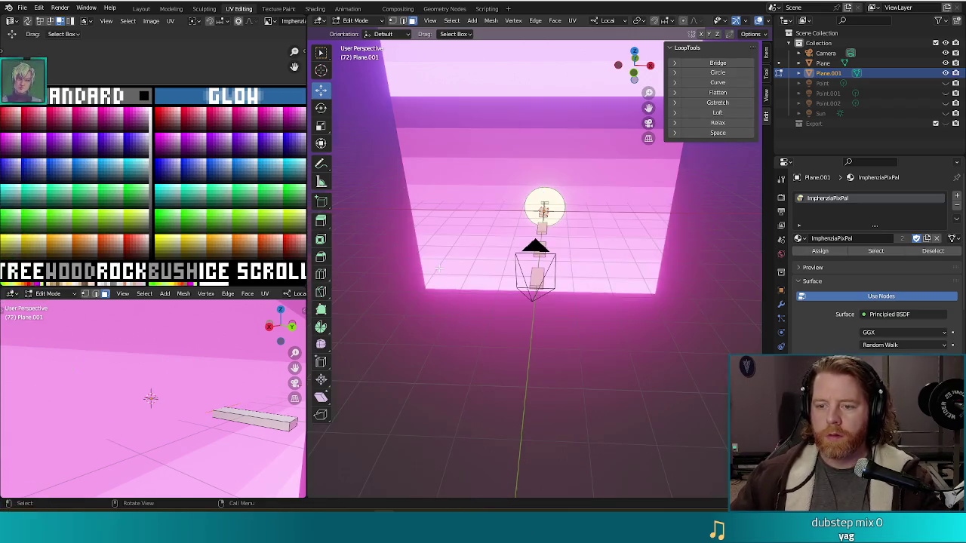
pyautogui.press('Tab')
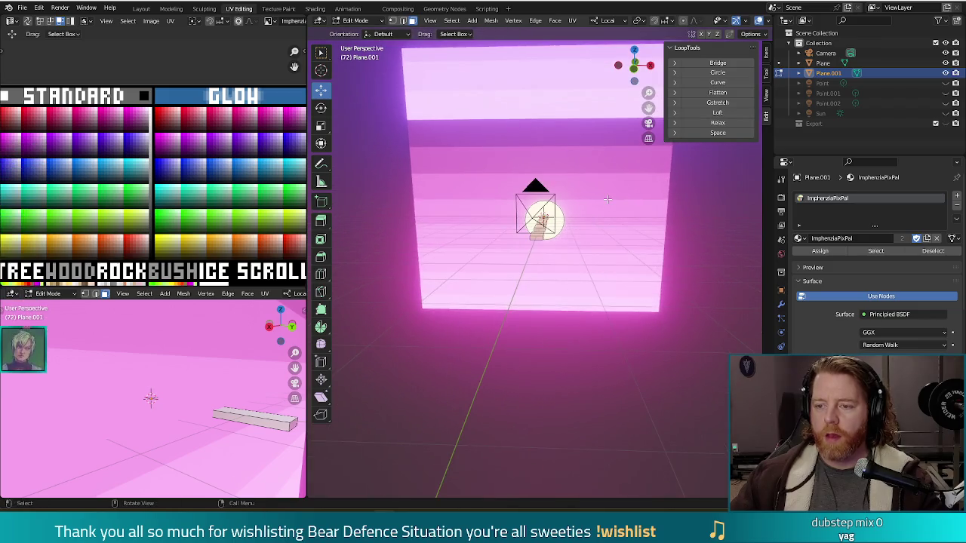
pyautogui.click(612, 187)
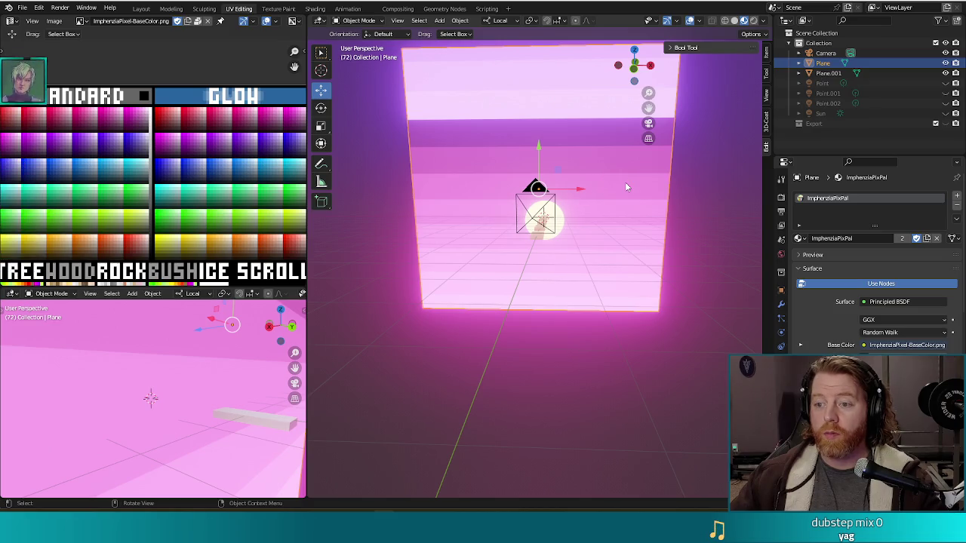
pyautogui.press('Tab')
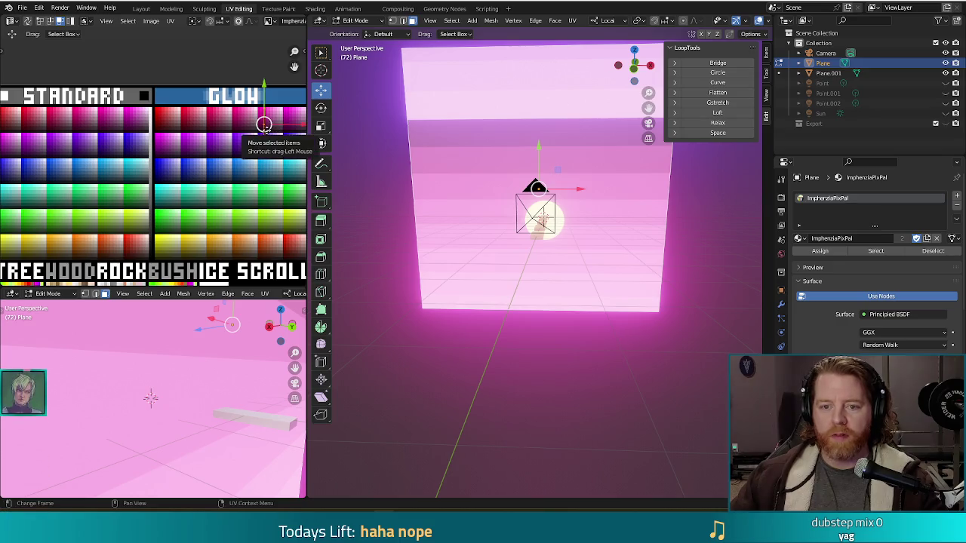
# Step: Move and rotate the room plane's UVs onto the cyan and green GLOW palette colours
pyautogui.press('g')
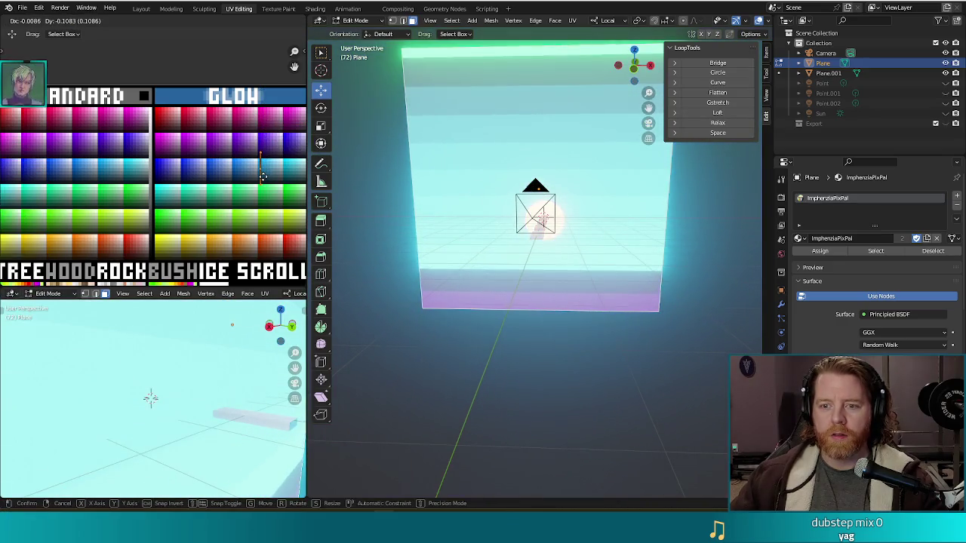
pyautogui.press('r')
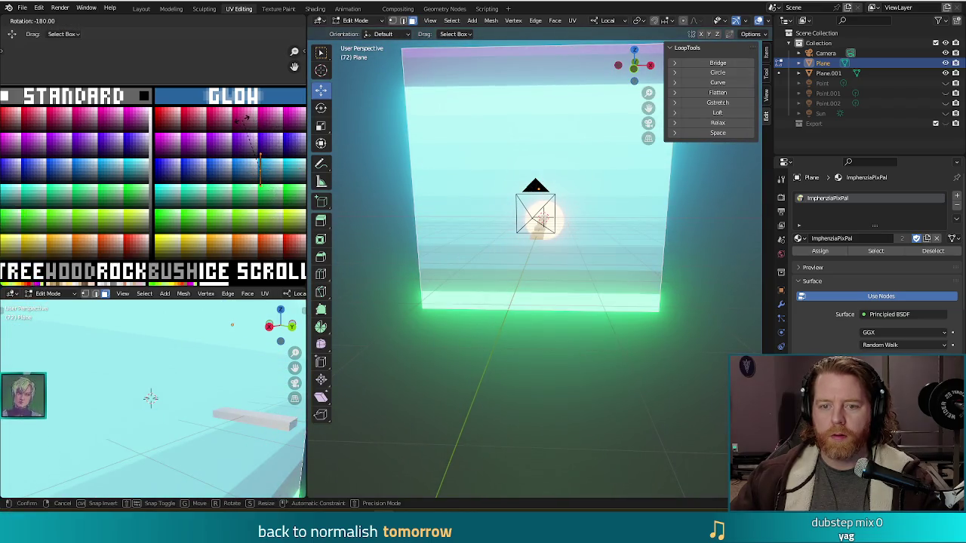
pyautogui.click(246, 119)
pyautogui.press('g')
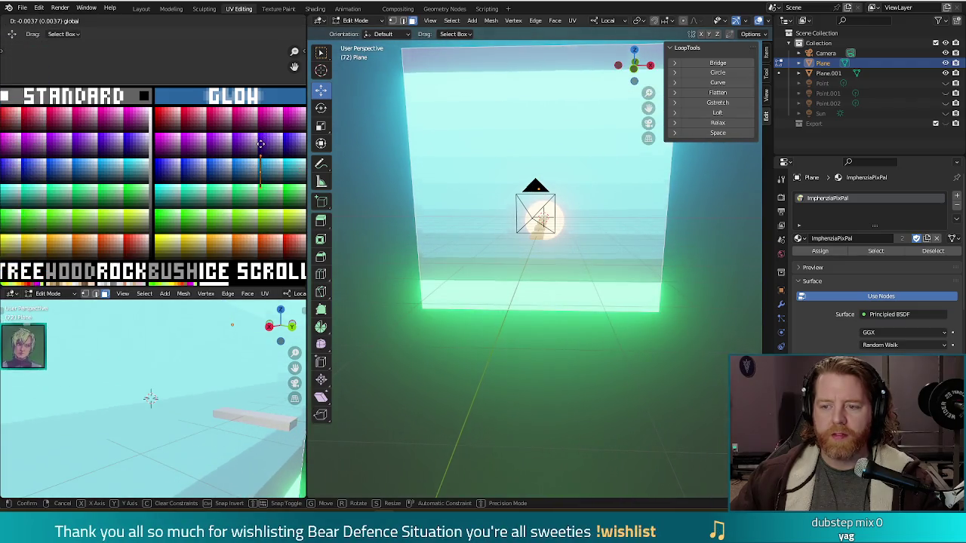
pyautogui.click(260, 145)
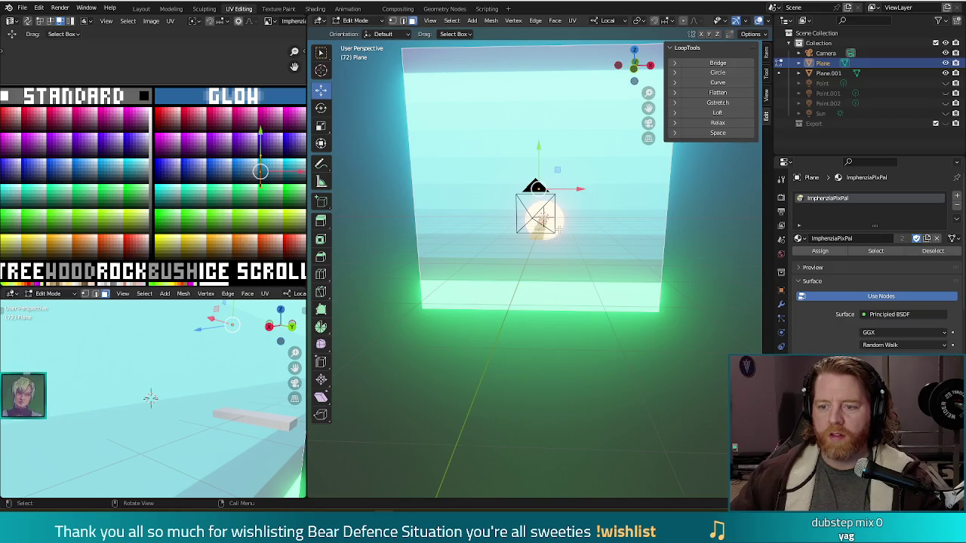
pyautogui.moveTo(611, 317); pyautogui.dragTo(479, 274)
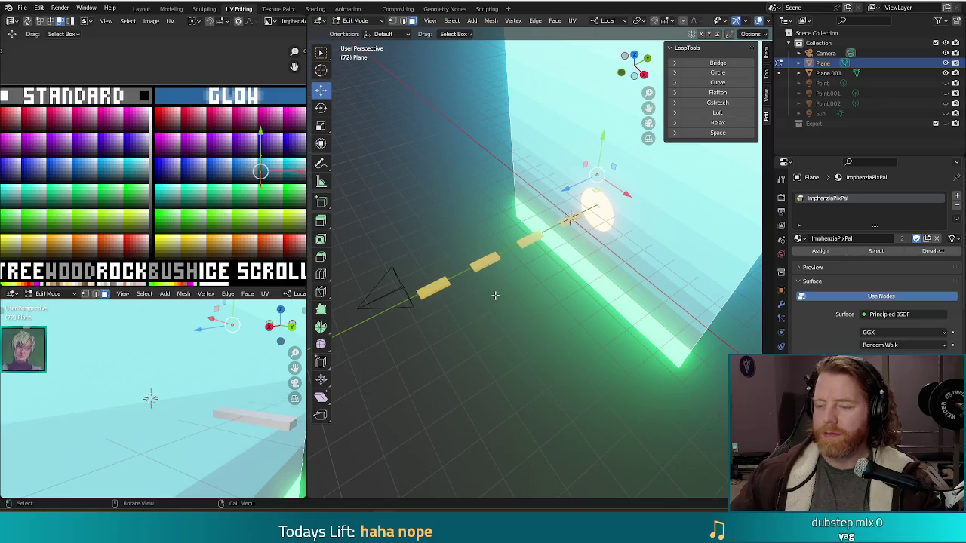
# Step: Select the road-marking planks object and delete the plank nearest the camera
pyautogui.press('Tab')
pyautogui.click(438, 284)
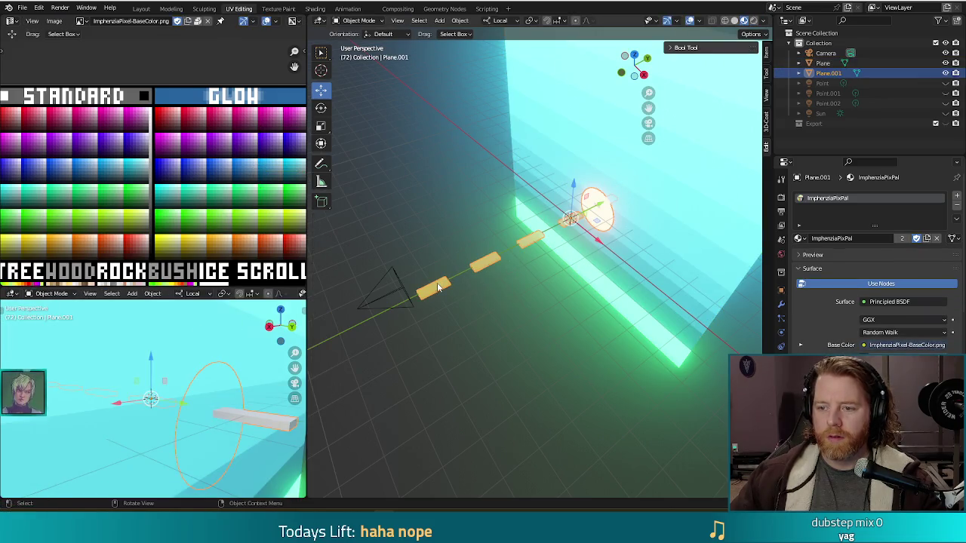
pyautogui.press('Tab')
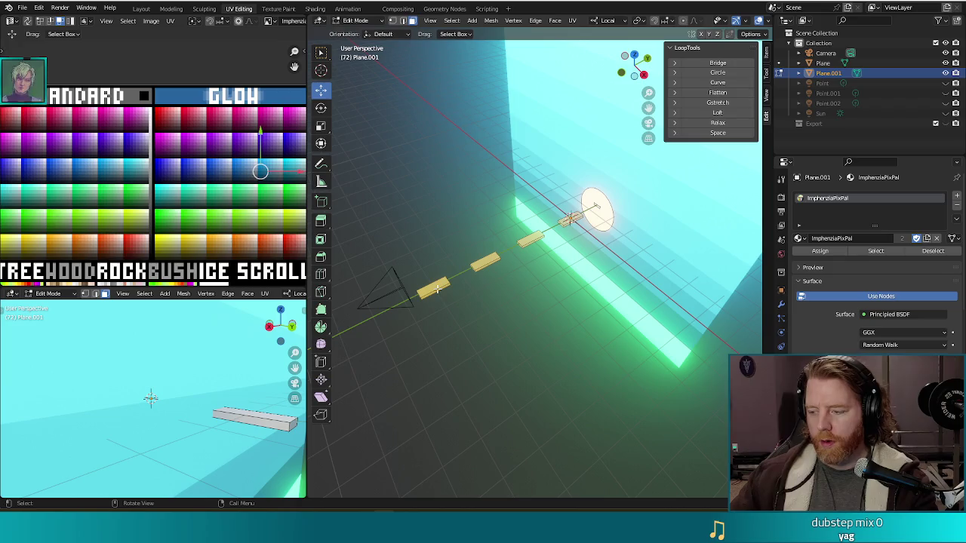
pyautogui.press('l')
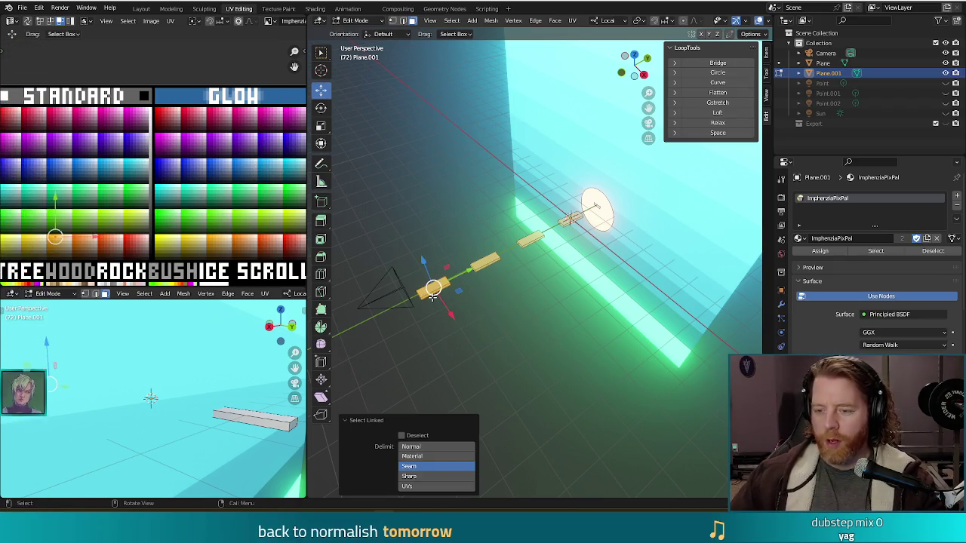
pyautogui.press('x')
pyautogui.click(432, 301)
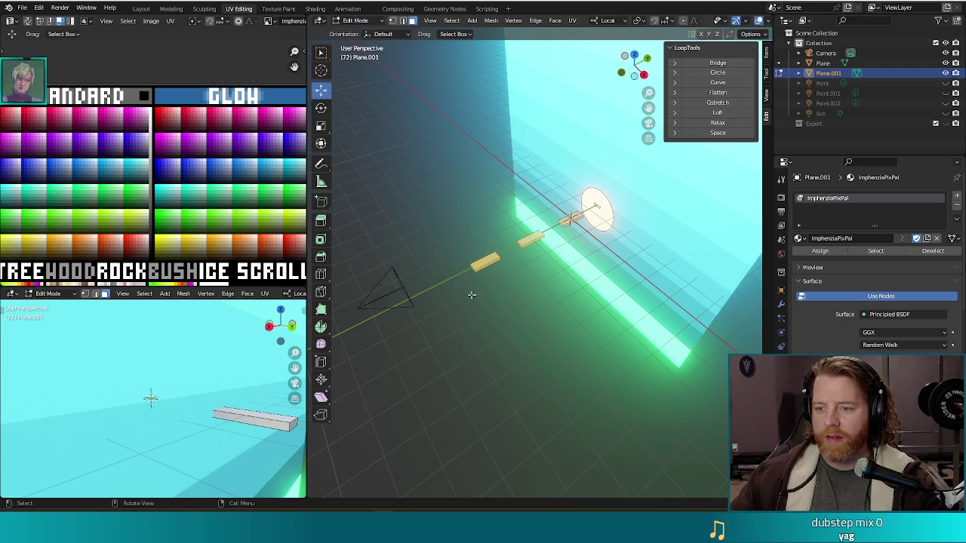
# Step: Delete the remaining three planks and orbit to confirm the room is empty
pyautogui.press('l')
pyautogui.press('l')
pyautogui.press('x')
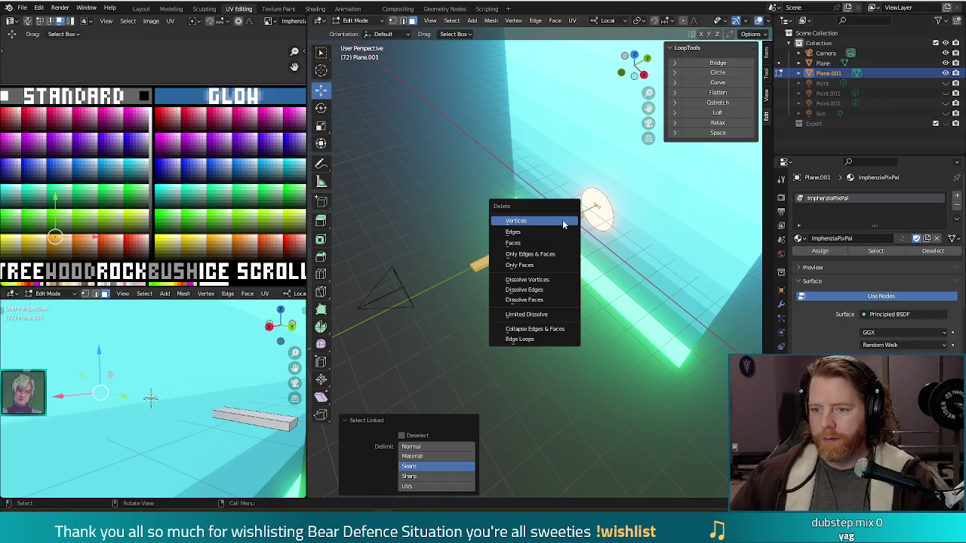
pyautogui.click(567, 218)
pyautogui.moveTo(506, 280)
pyautogui.mouseDown()
pyautogui.moveTo(610, 195)
pyautogui.moveTo(593, 204)
pyautogui.moveTo(616, 224)
pyautogui.moveTo(654, 216)
pyautogui.mouseUp()
pyautogui.press('l')
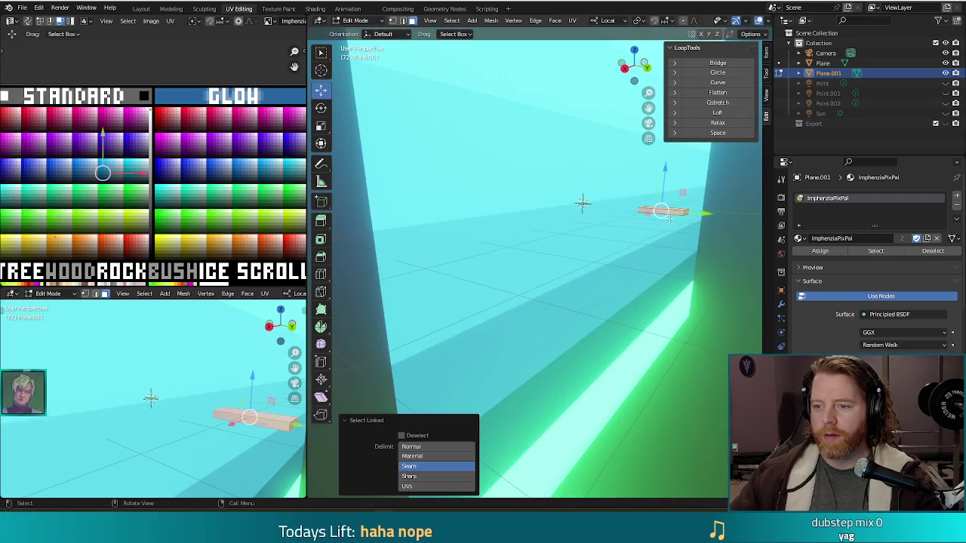
pyautogui.press('x')
pyautogui.click(611, 249)
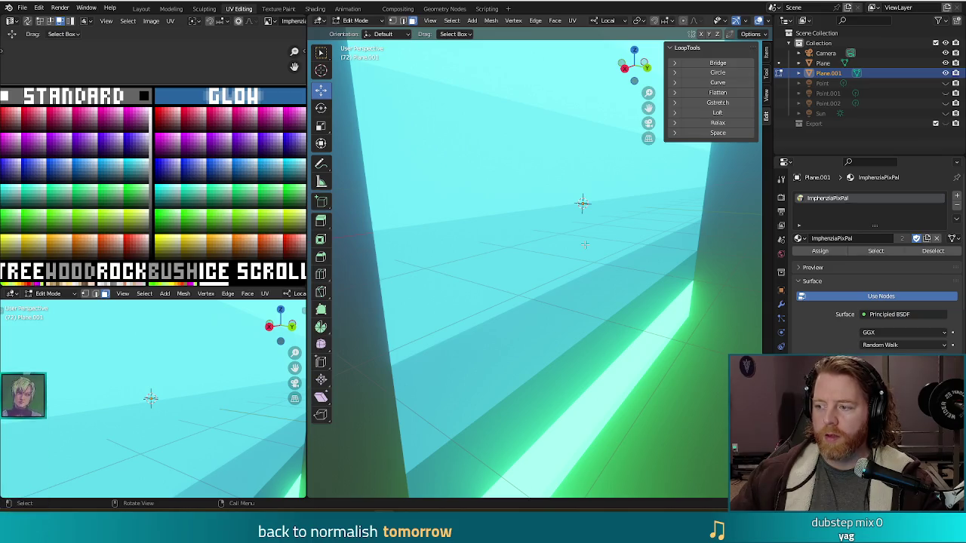
pyautogui.moveTo(584, 244)
pyautogui.mouseDown()
pyautogui.moveTo(545, 235)
pyautogui.moveTo(517, 264)
pyautogui.moveTo(342, 209)
pyautogui.mouseUp()
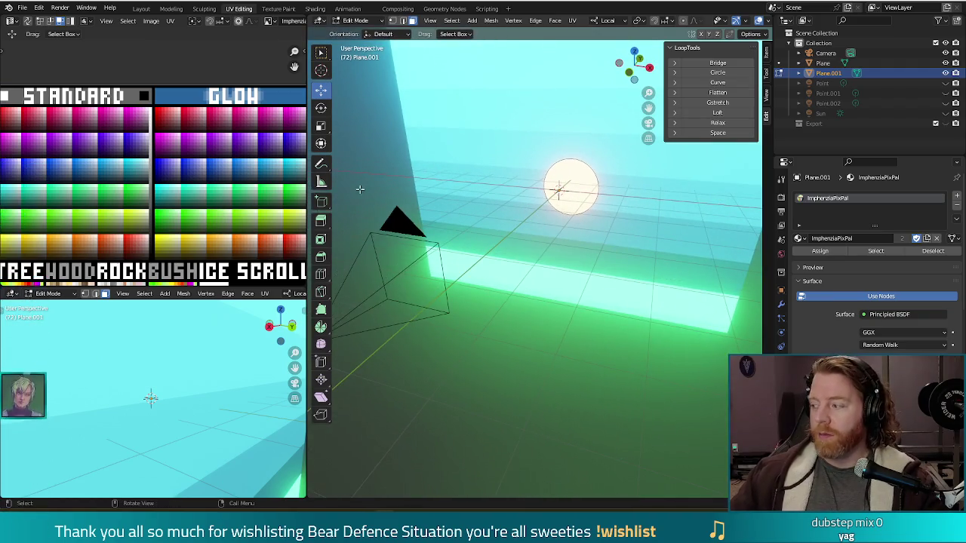
pyautogui.scroll(-2, 519, 251)
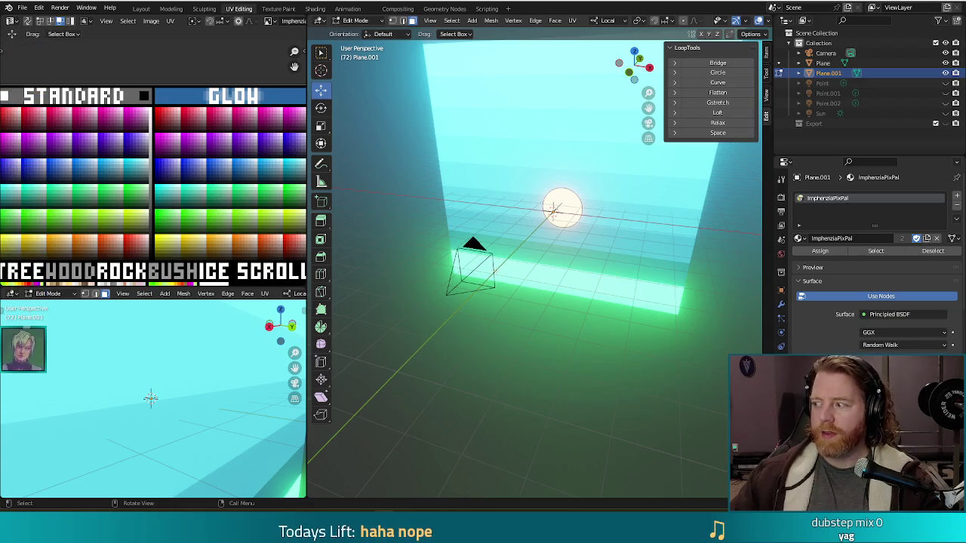
pyautogui.moveTo(543, 294); pyautogui.dragTo(557, 298)
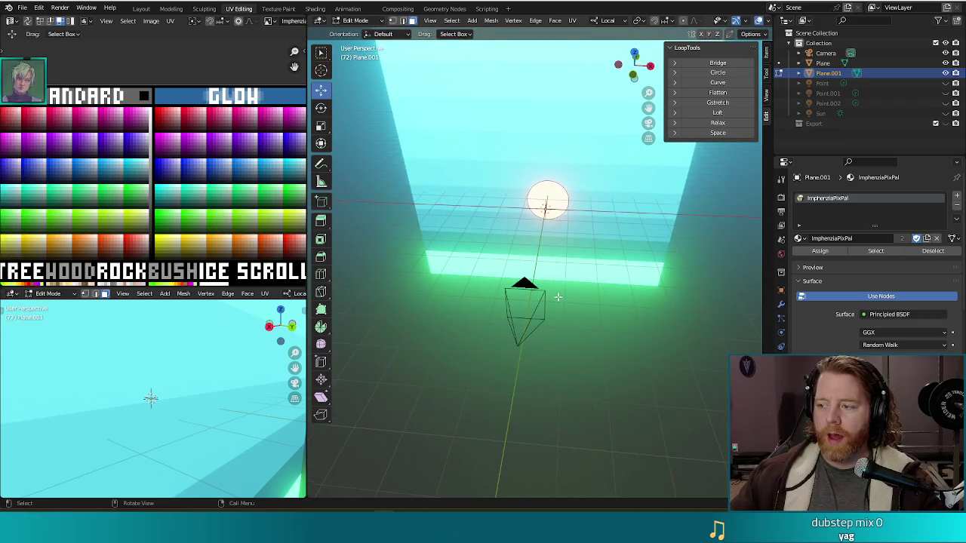